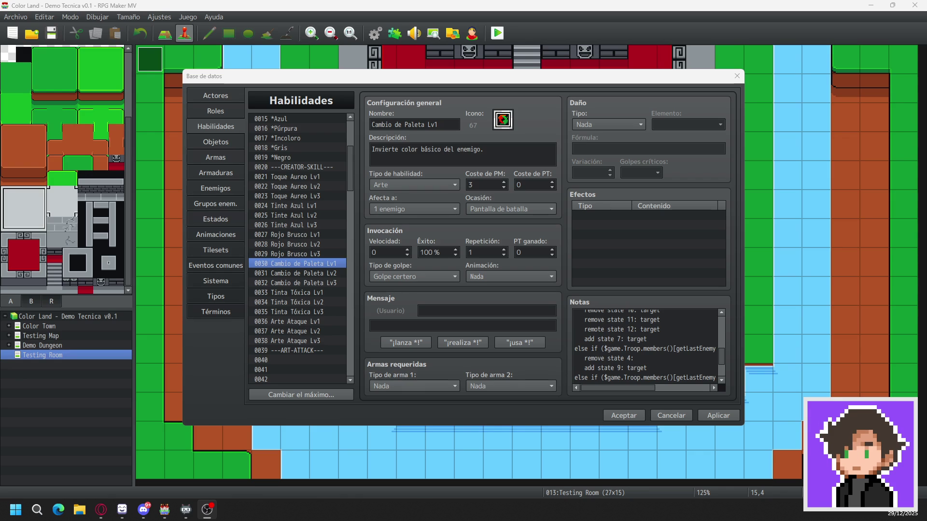
- Complete the 'remove state 4: target' line and add 'remove state 5: target' below it
key("alt+Tab")
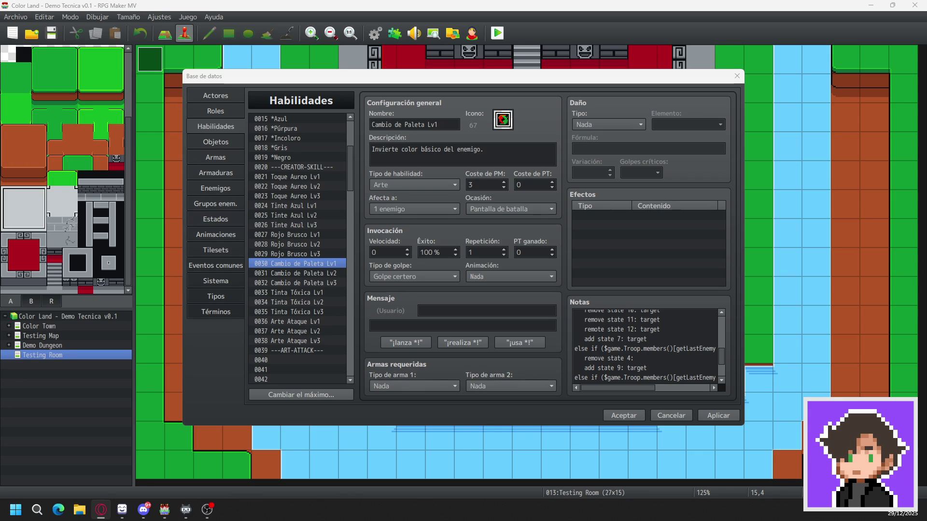
key("alt+Tab")
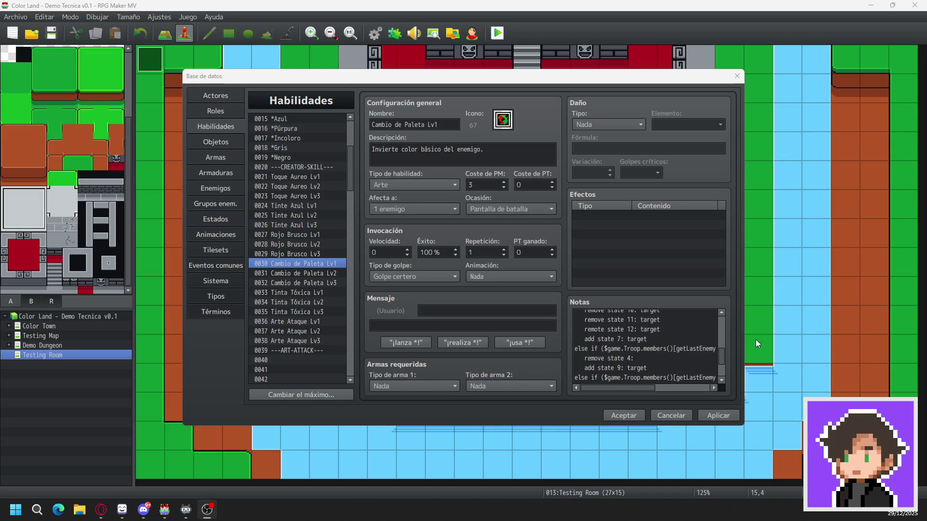
left_click(652, 357)
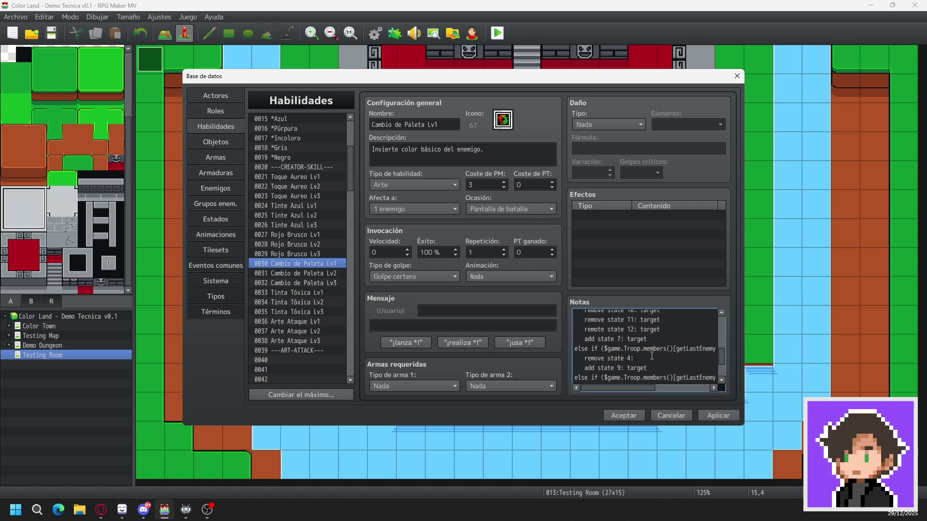
type(" target")
key("Return")
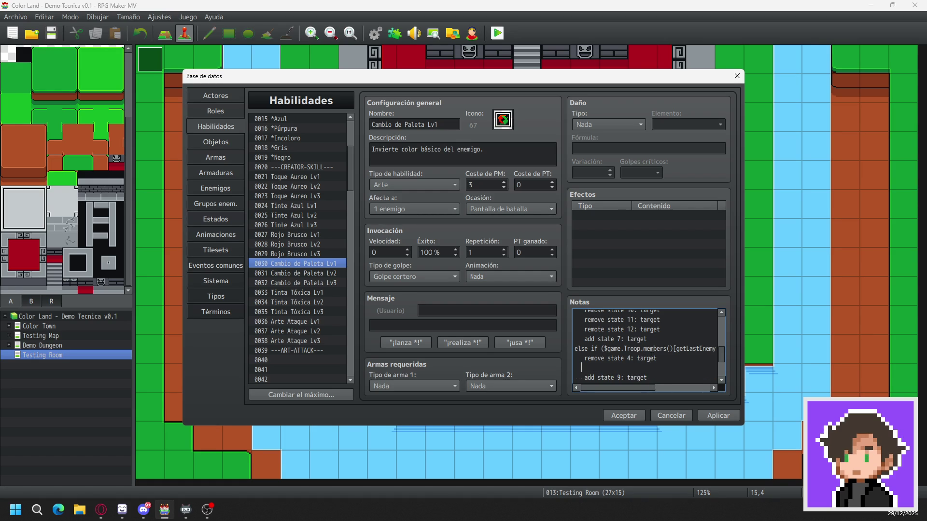
type("remove")
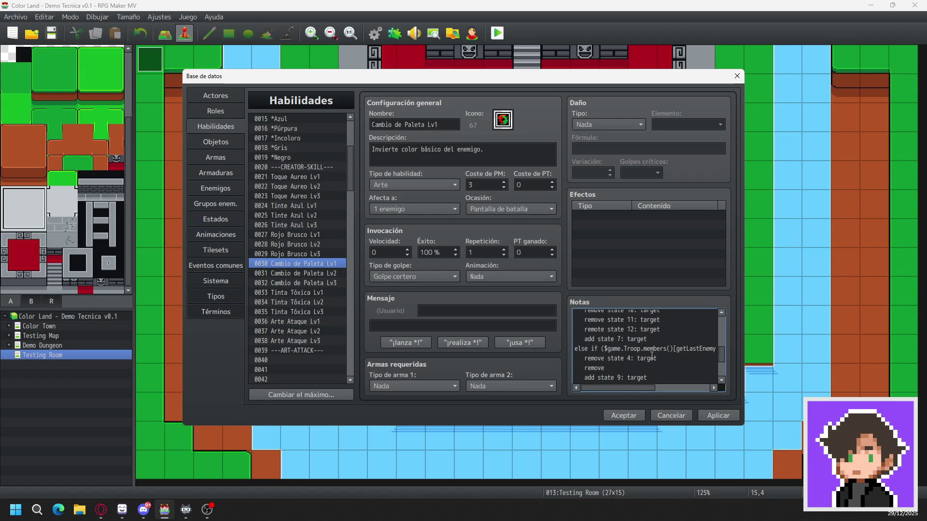
type(" state")
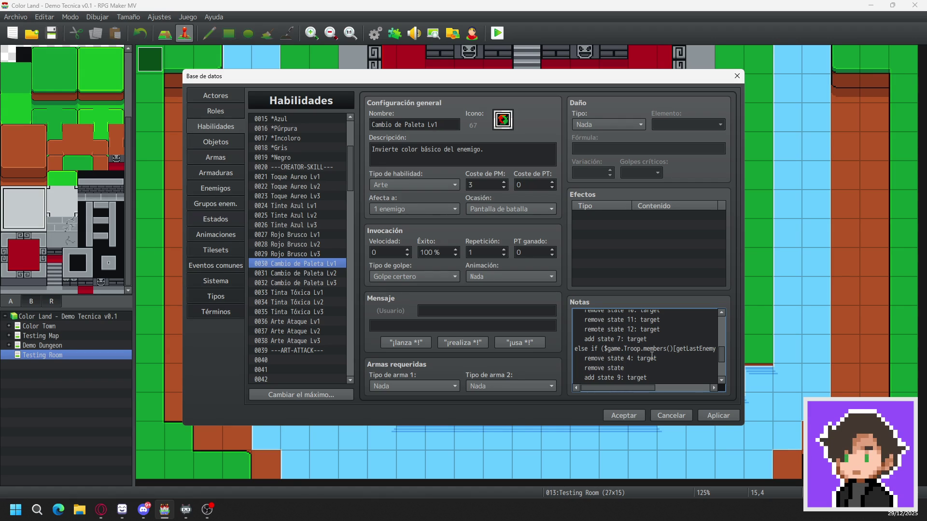
type(" 5: ")
type("target")
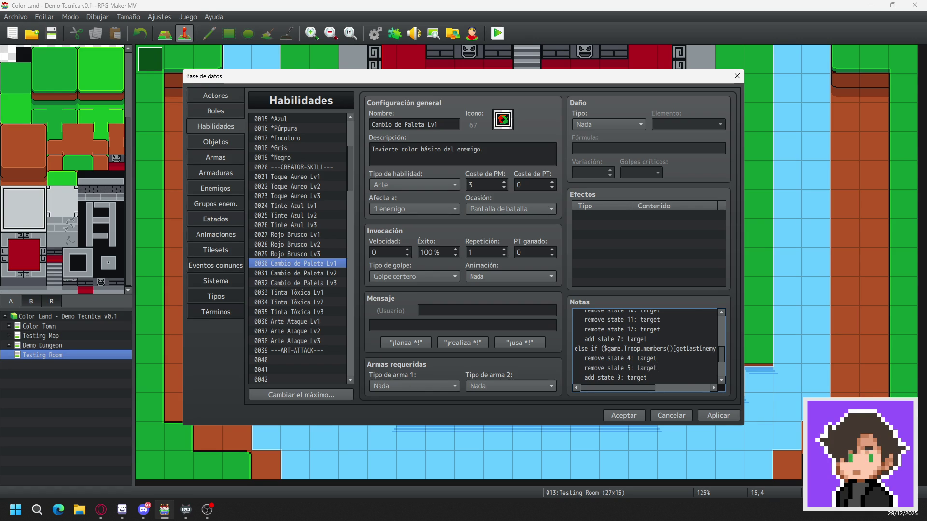
- Delete the 'add state 9' line and add removal lines for states 6 and 7
key("shift+Down")
key("Delete")
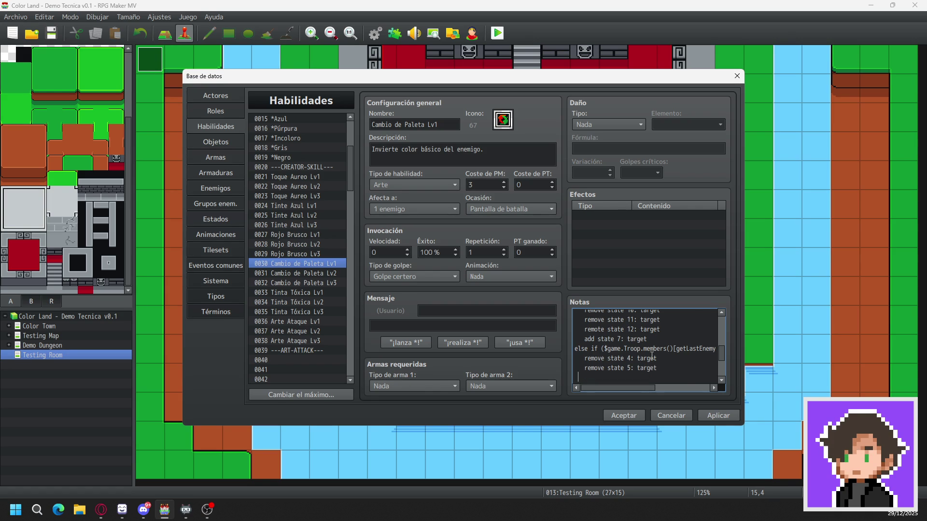
key("Return")
type("remove ")
type("state")
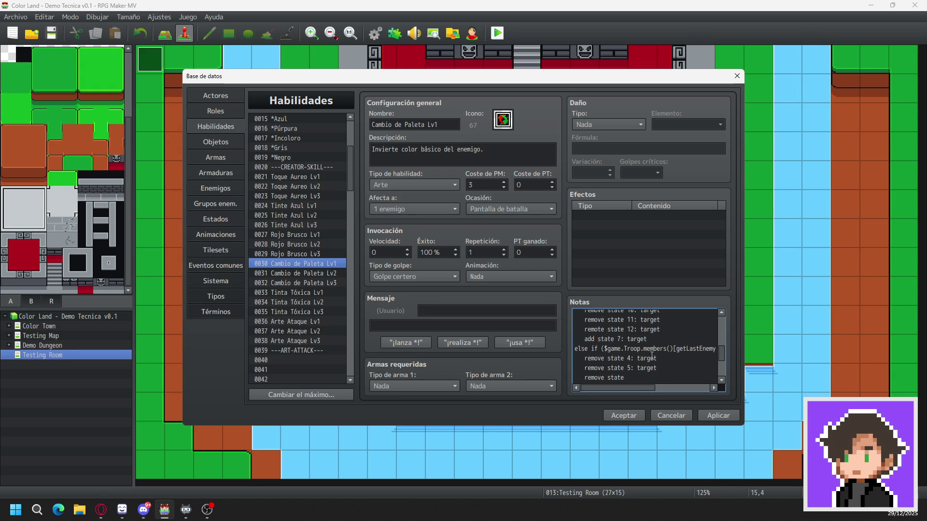
type("6:")
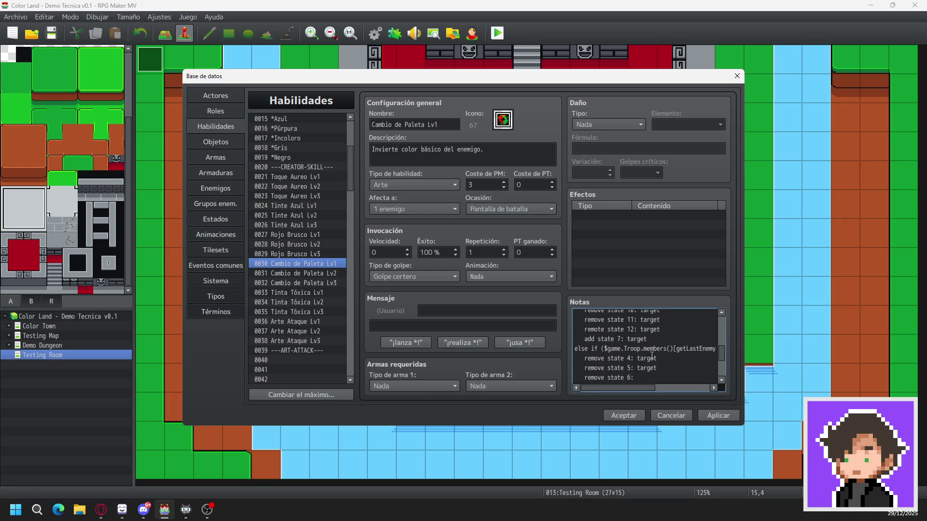
type(" target")
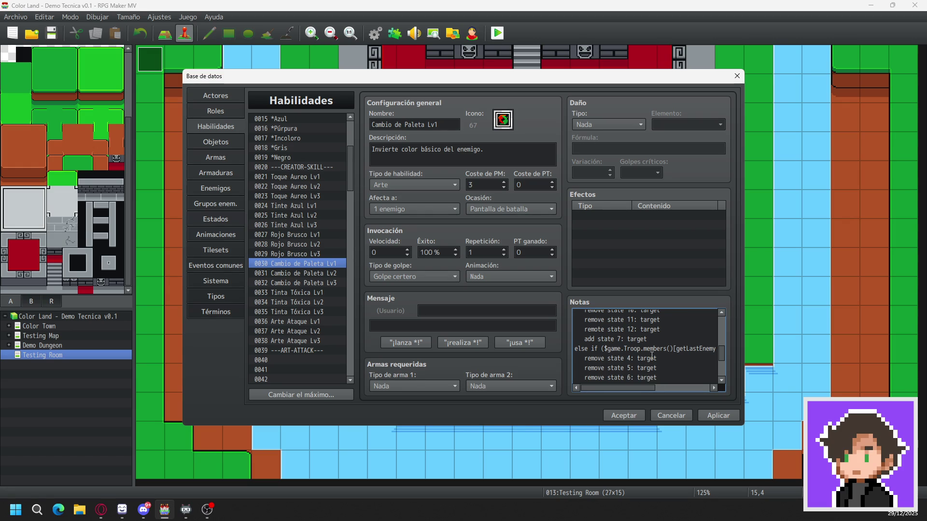
key("Return")
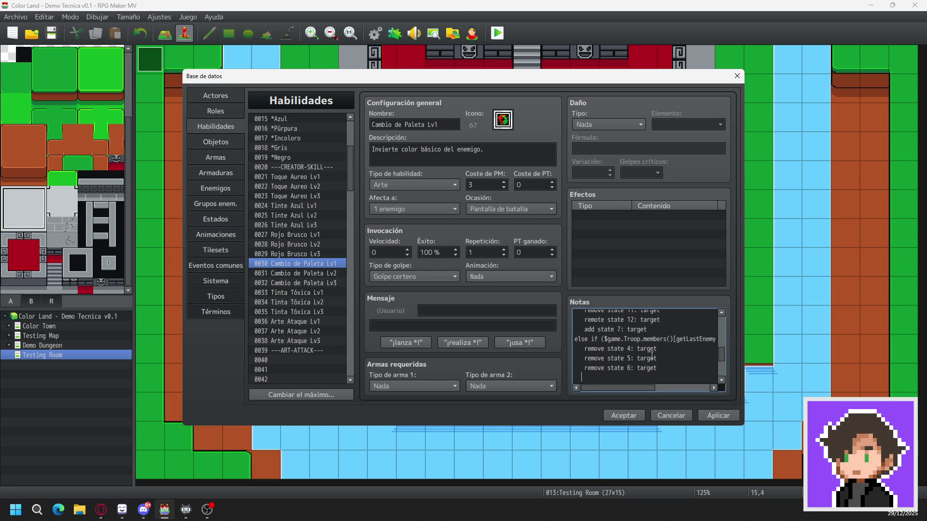
type("remove")
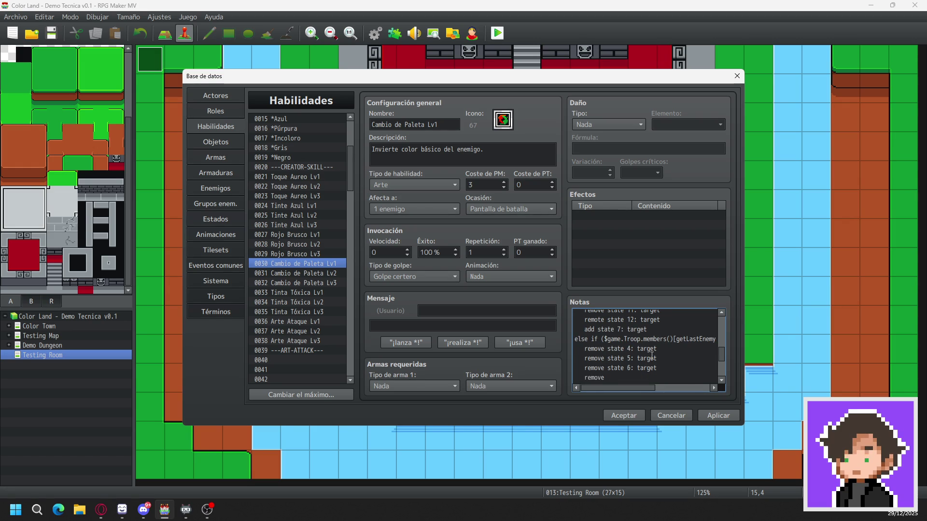
type(" state")
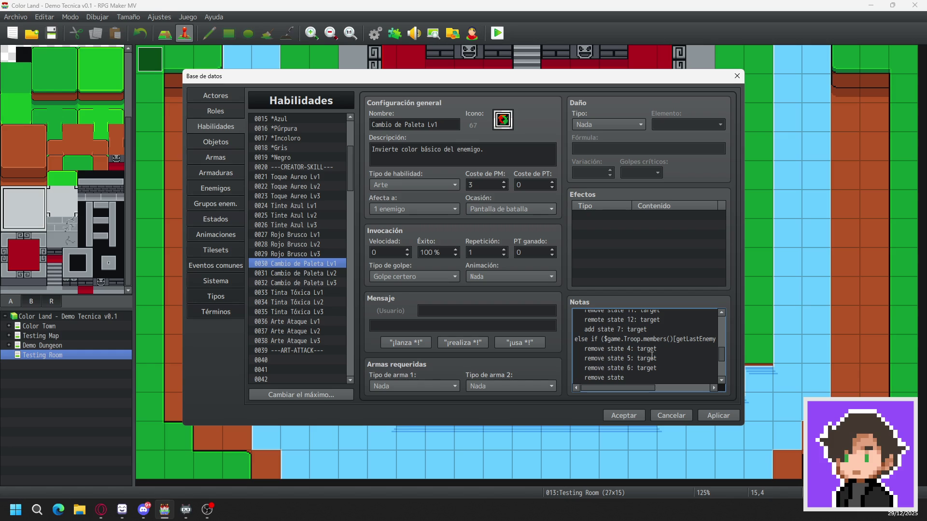
type(" 7:")
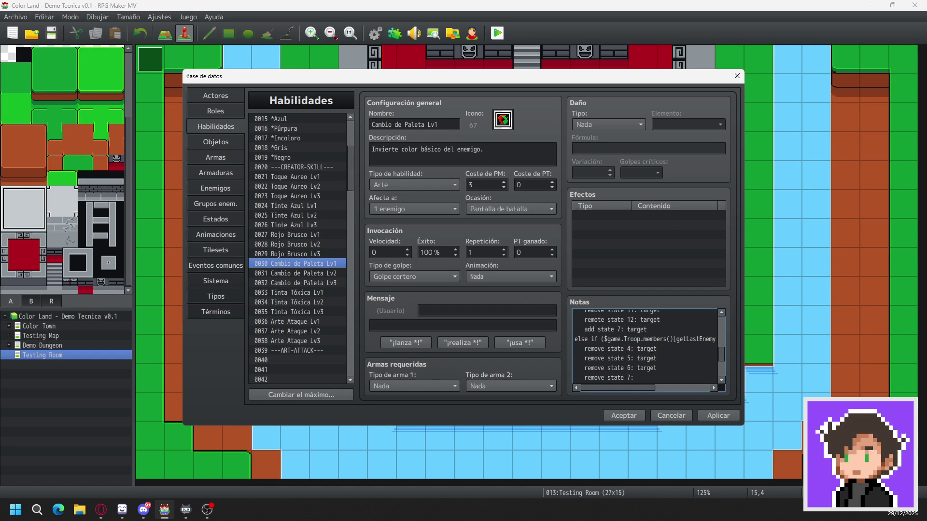
type(" target")
- Add 'remove state 8: target' and 'remove state 10: target' lines to the branch
key("Return")
type("remove state ")
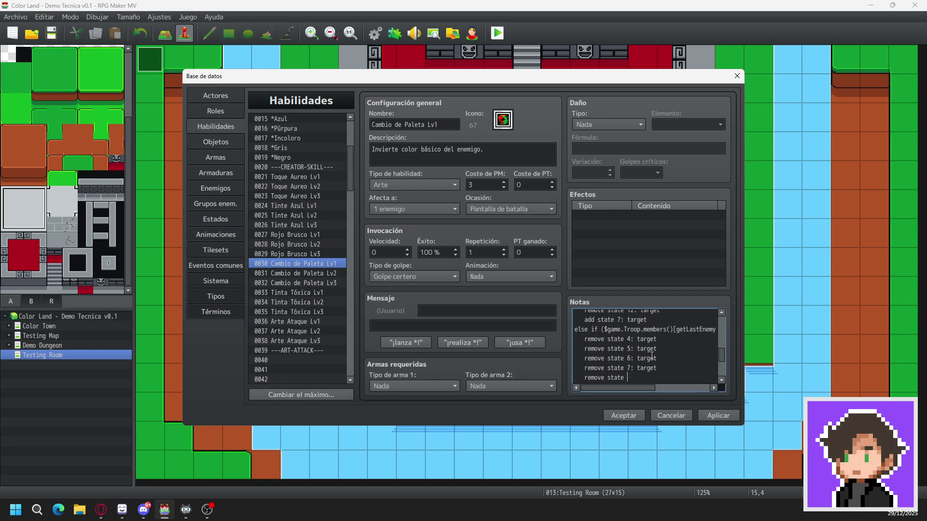
type("8:")
key("Down")
type("target")
key("Down")
key("BackSpace")
key("BackSpace")
key("BackSpace")
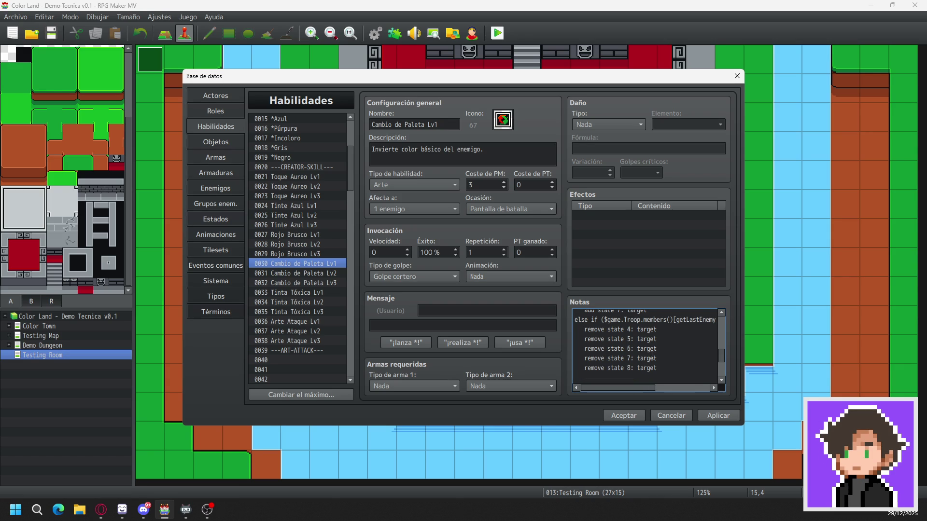
type("remove")
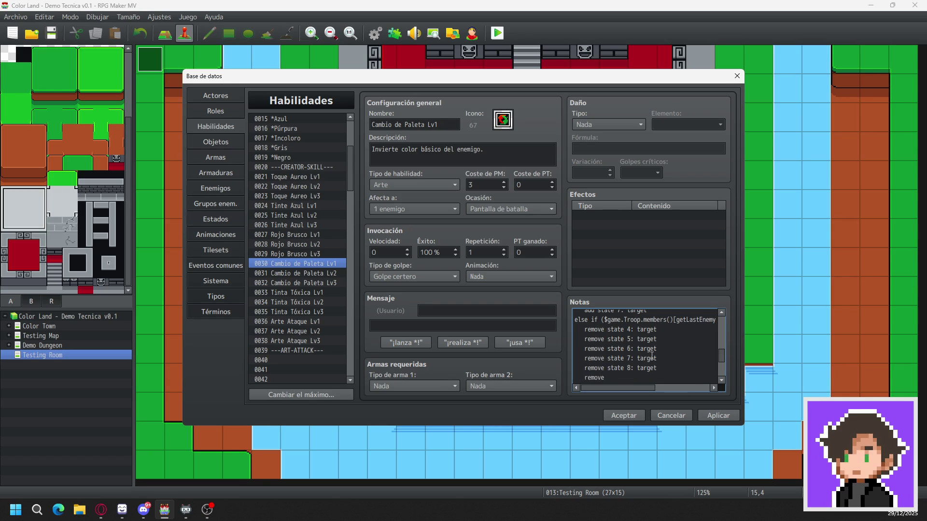
type(" state")
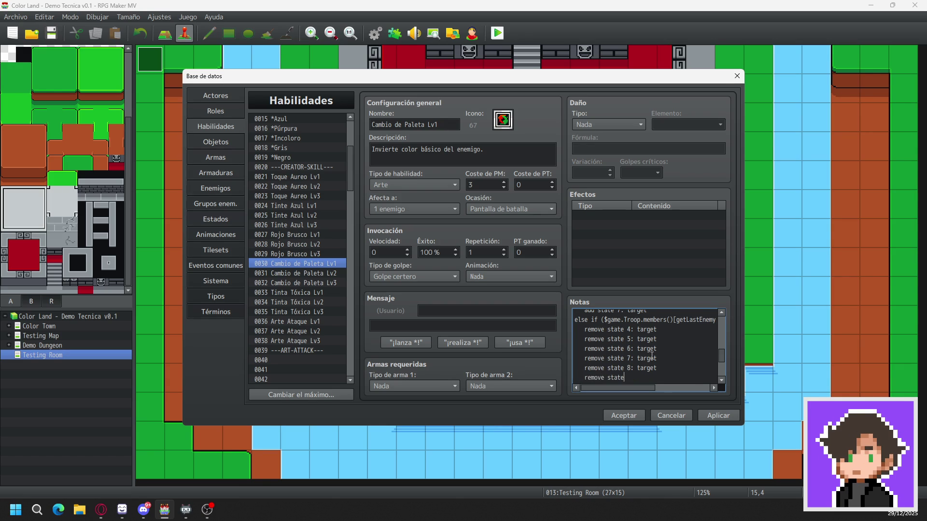
type(" 10:")
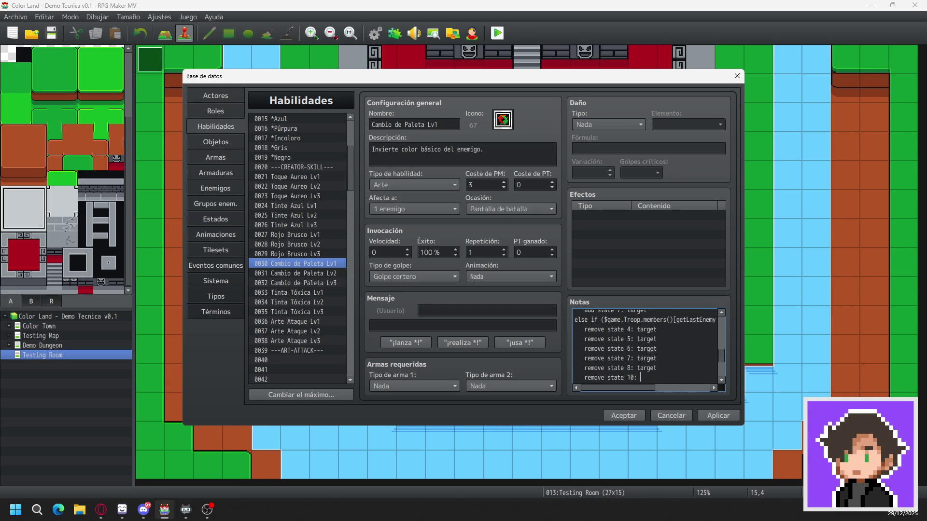
type(" target")
- Add removals for states 11 and 12, then close the branch with 'add state 9: target'
key("Return")
key("Return")
type("add state 9: target")
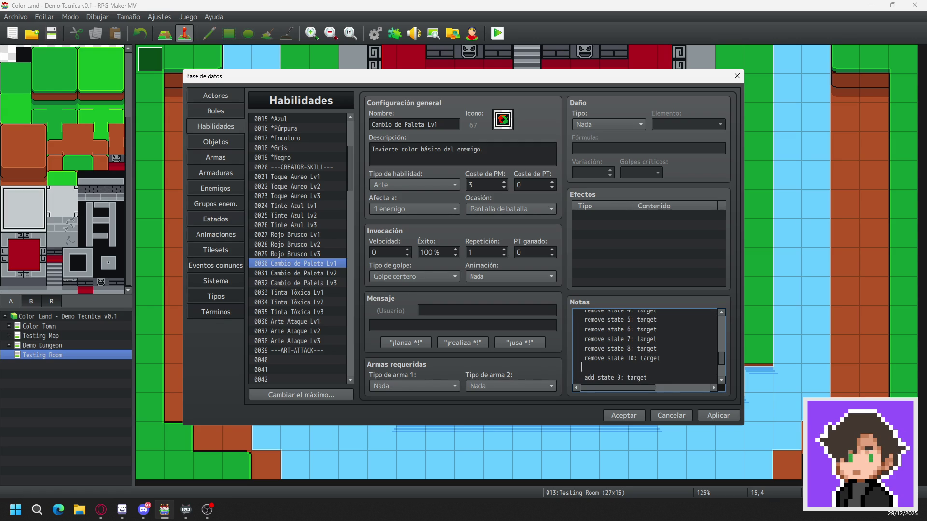
type("remov")
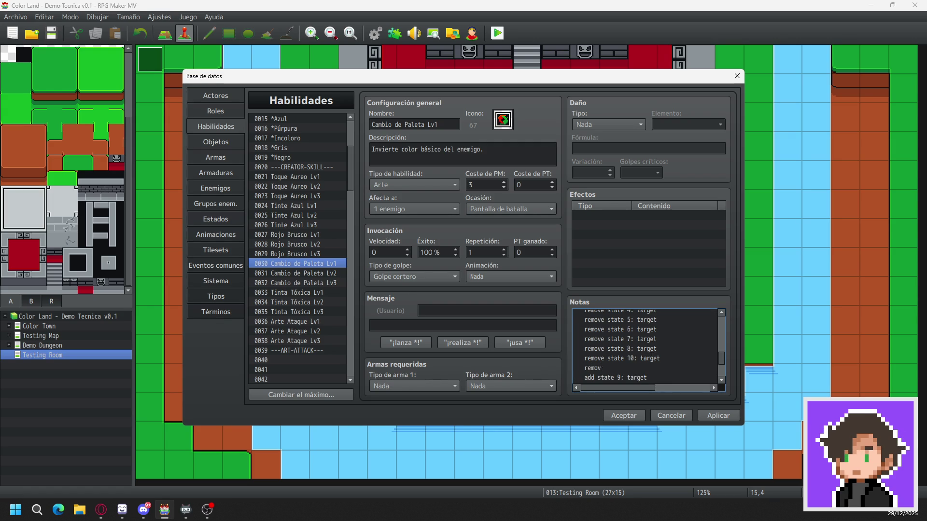
type("e state ")
type("11")
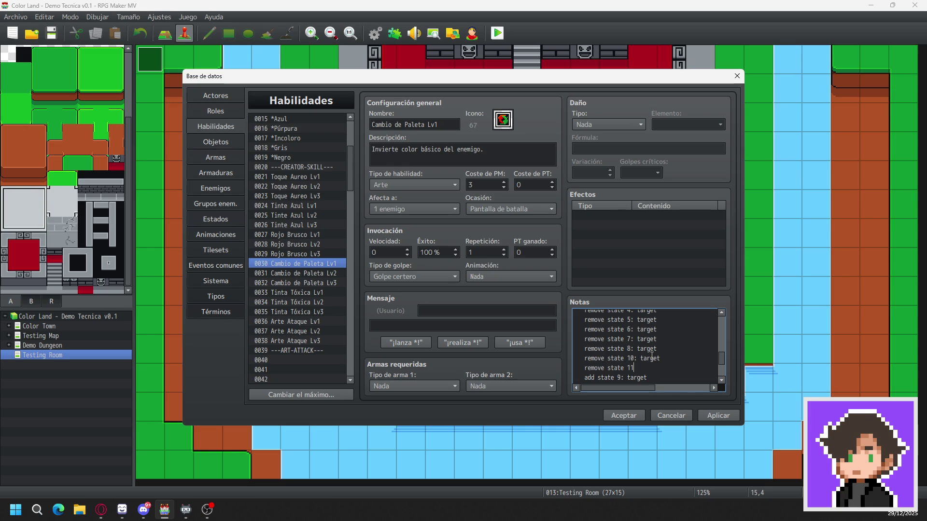
type(": target")
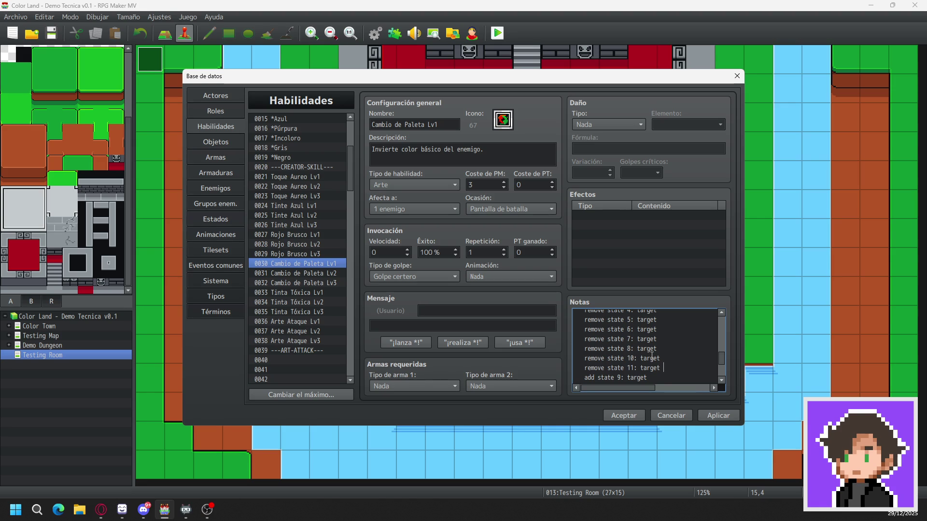
key("ctrl+z")
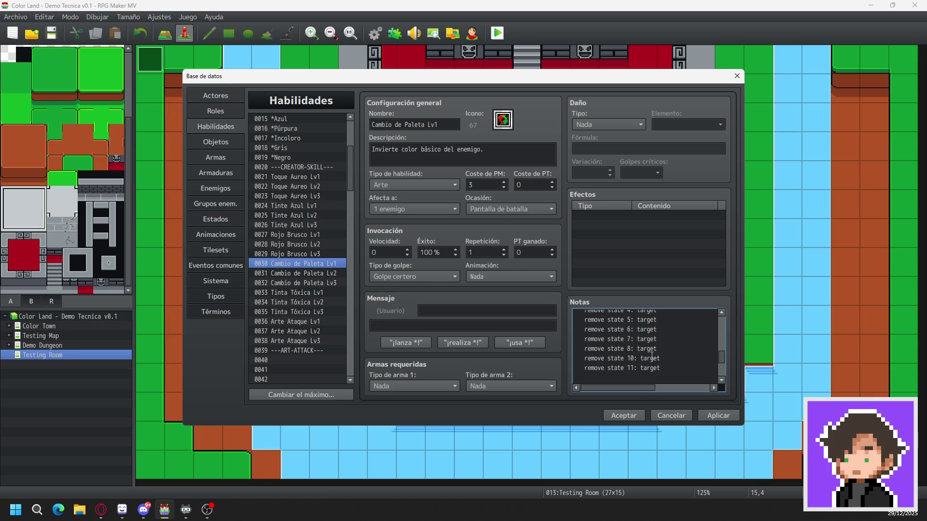
type("remove")
type(" state")
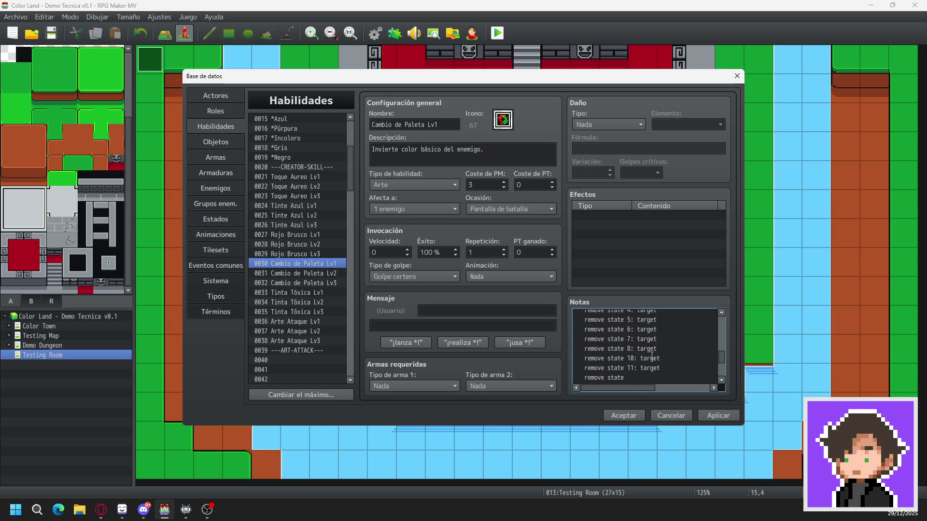
type(" 12: target")
key("Return")
type("add state 9: target")
key("Return")
key("ctrl+v")
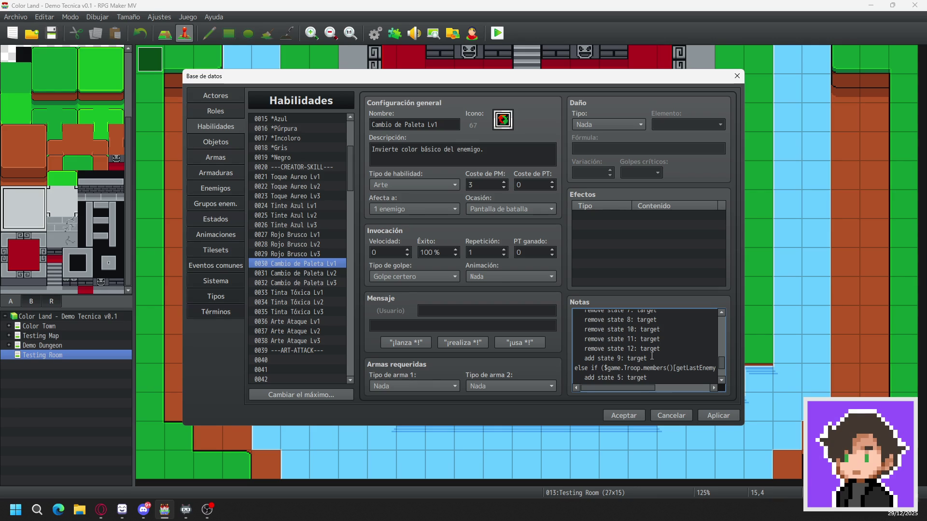
key("ctrl+End")
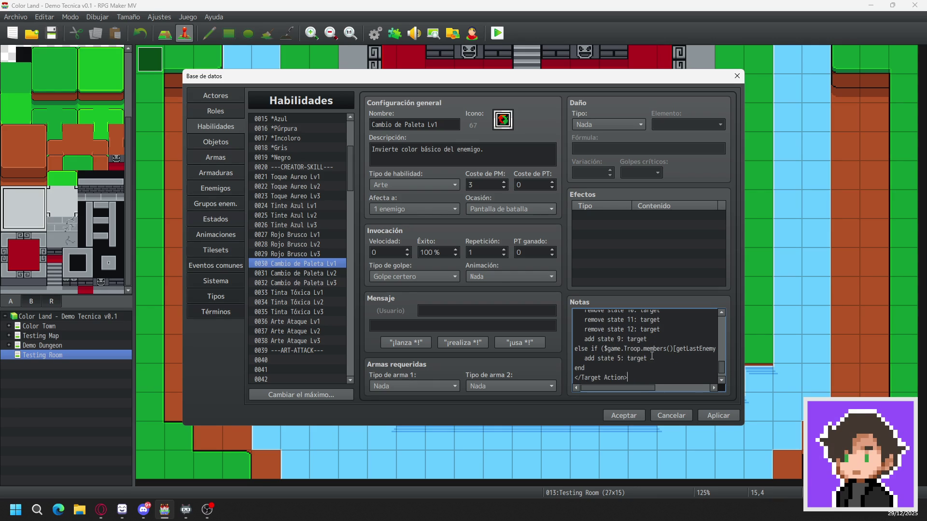
- Insert 'remove state 4: target' above the 'add state 5' line
key("Up")
key("Up")
key("End")
key("Home")
key("Return")
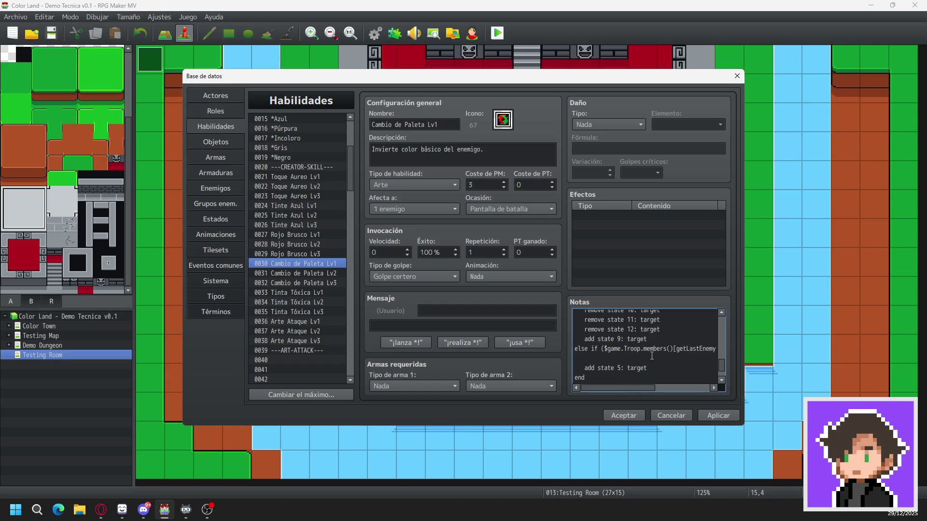
type("remove")
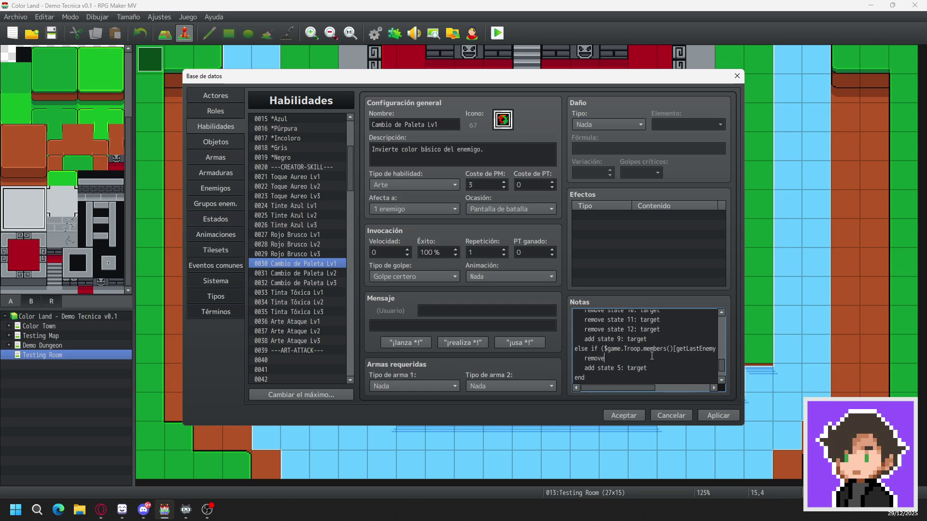
type(" state")
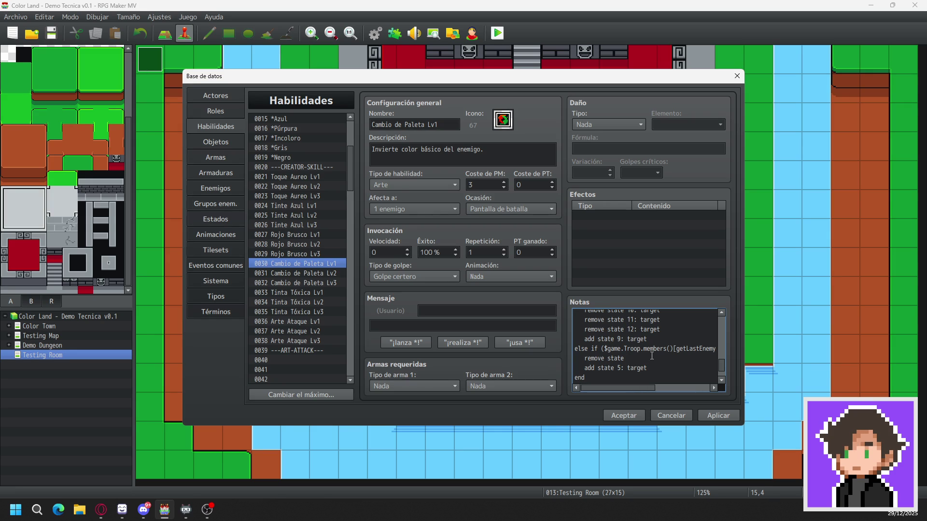
type("4")
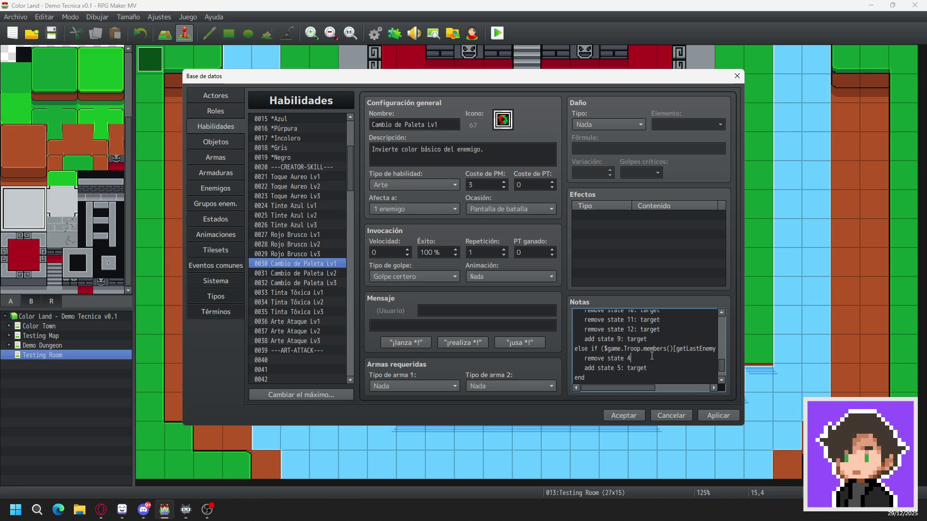
type(": target")
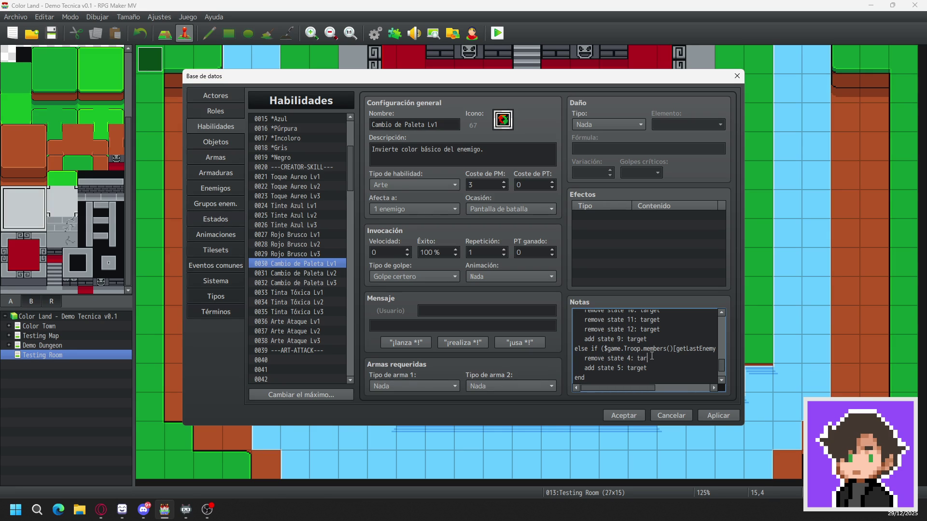
key("Return")
- Add removal lines for states 6 and 7, and begin 'remove state 8:'
type("remove state 6: t")
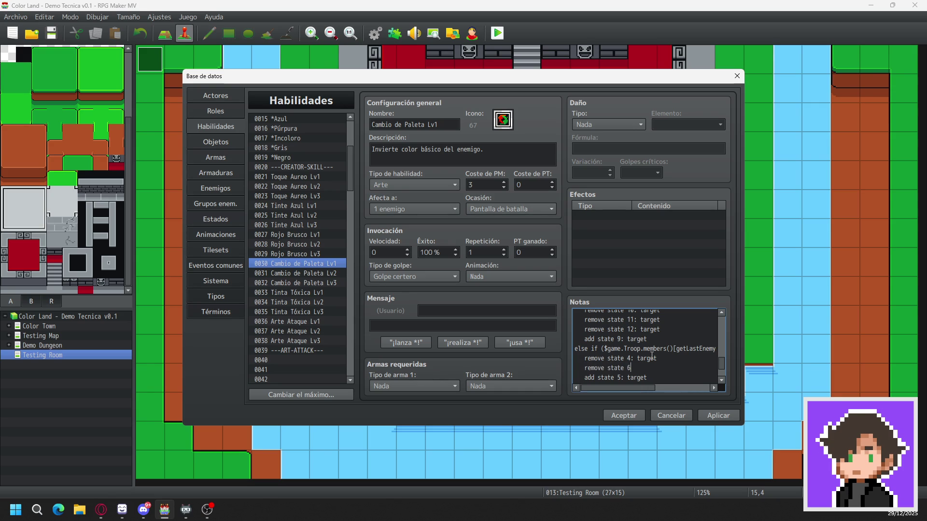
type("arget")
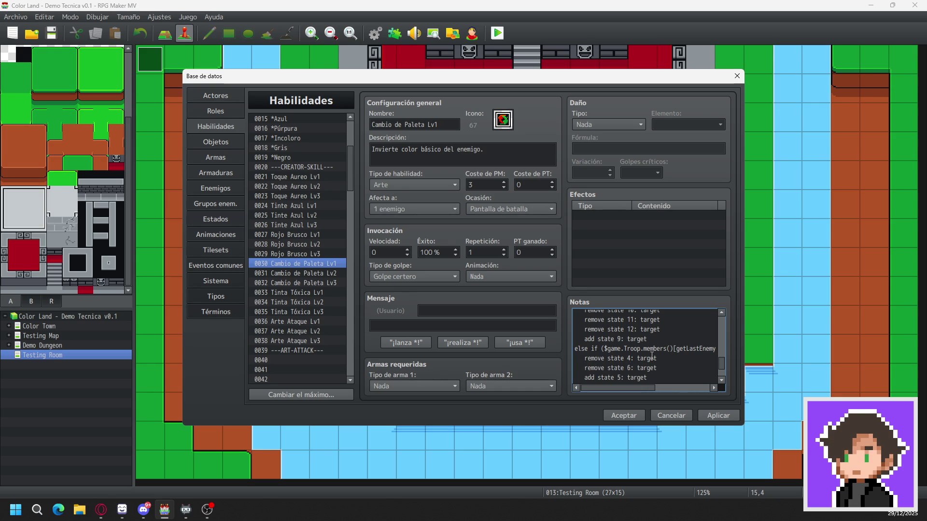
key("shift+Down")
key("Delete")
key("Return")
type("remove state ")
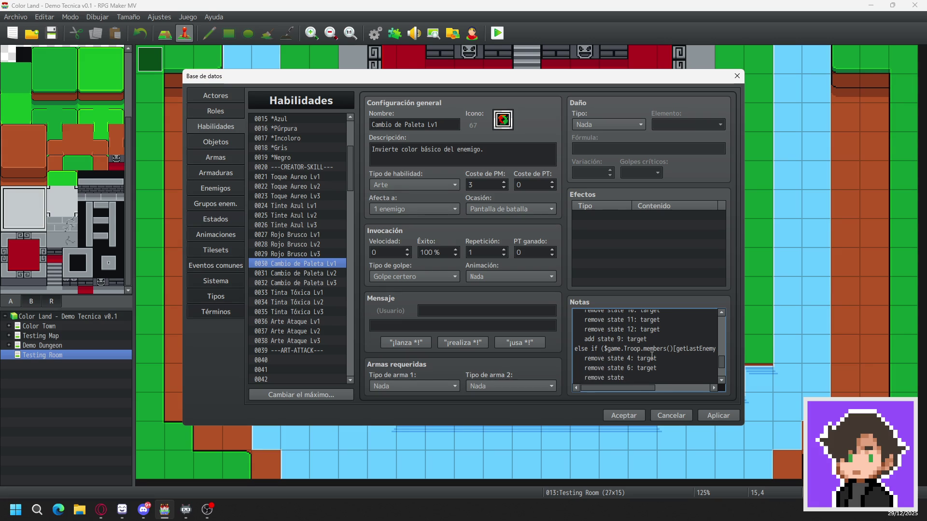
type("7:")
type(" target")
key("Return")
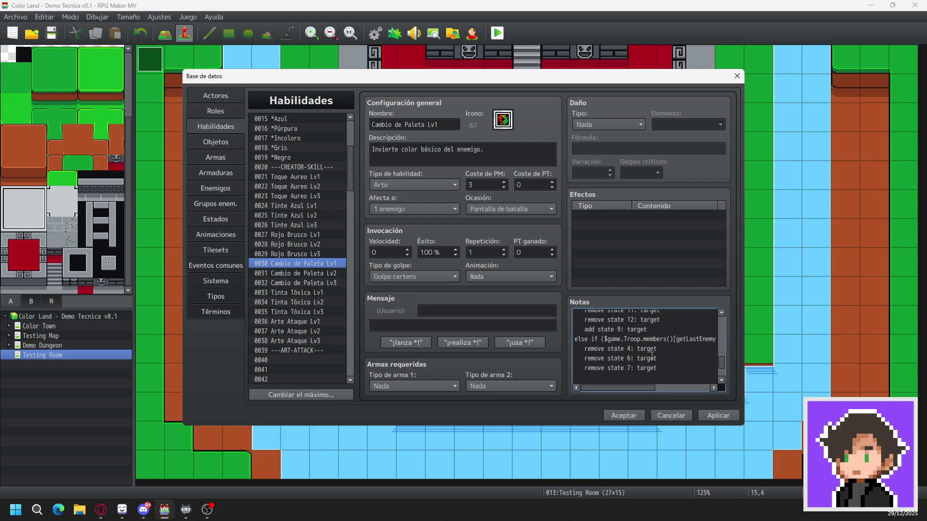
type("remove state ")
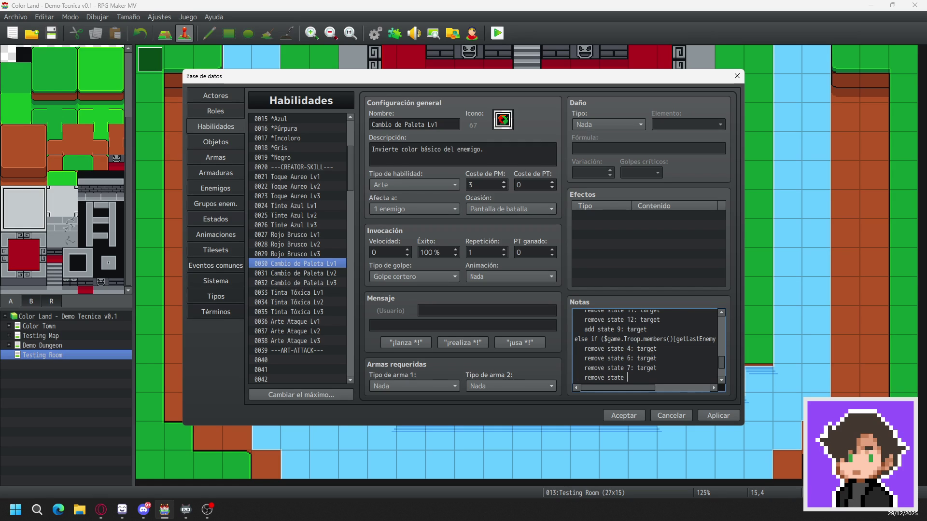
type("8:")
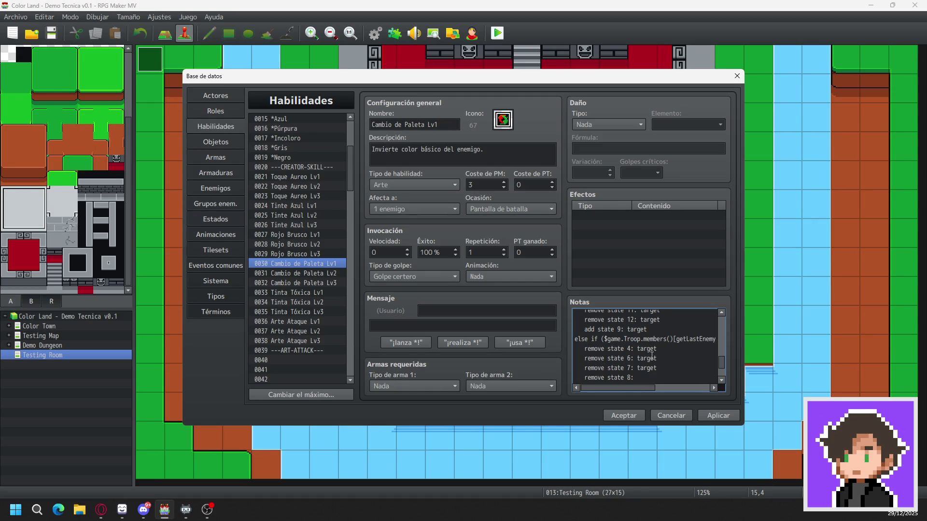
- Finish the 'remove state 8: target' line in the notes
type("targe")
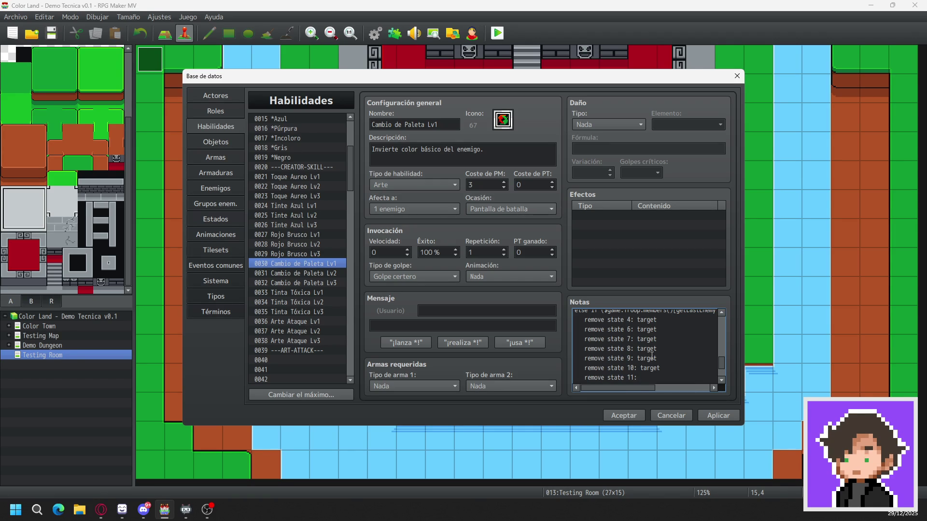
- Add 'remove state 11: target' and 'remove state 12: target' lines to the branch
type("target")
key("ctrl+v")
key("ctrl+z")
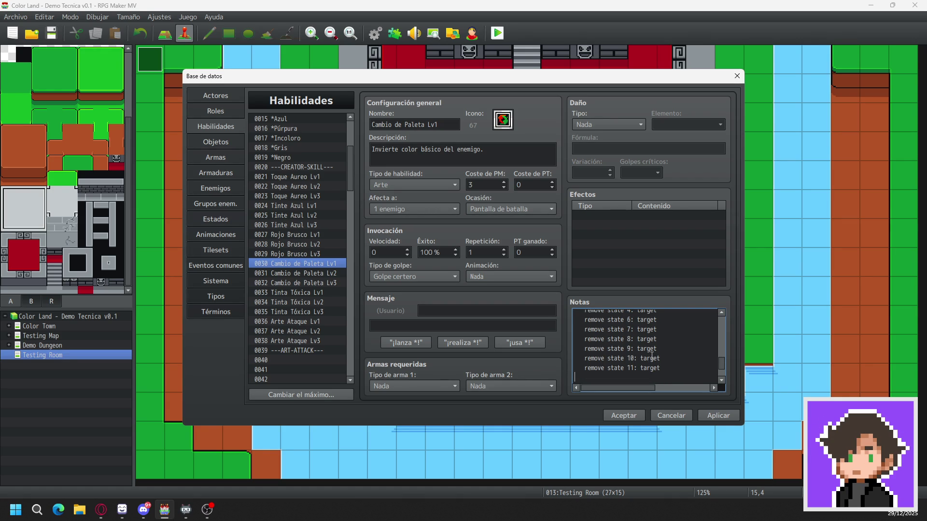
type("re")
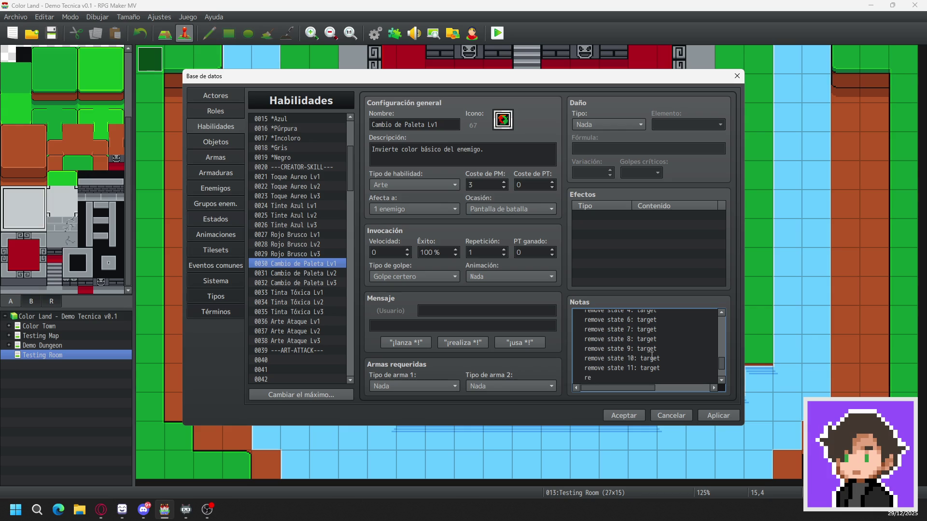
type("move state")
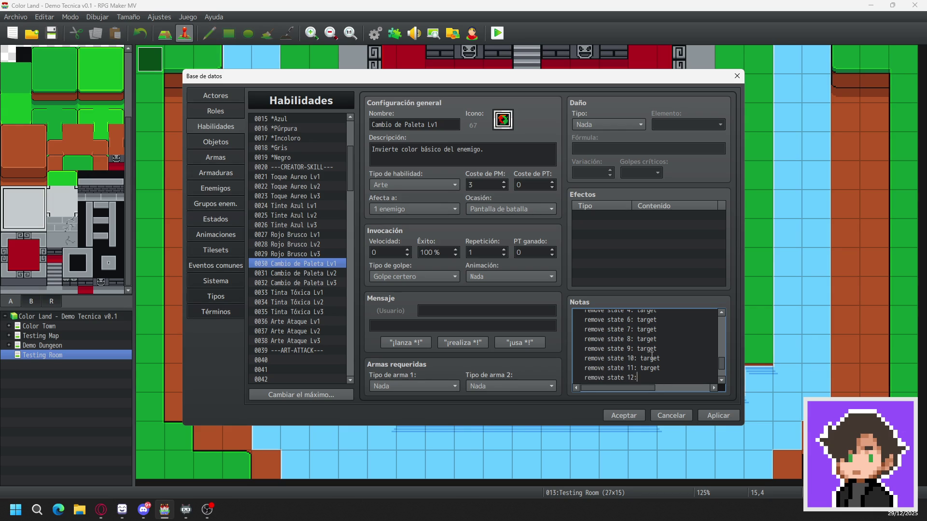
type(" 12:")
type(" target")
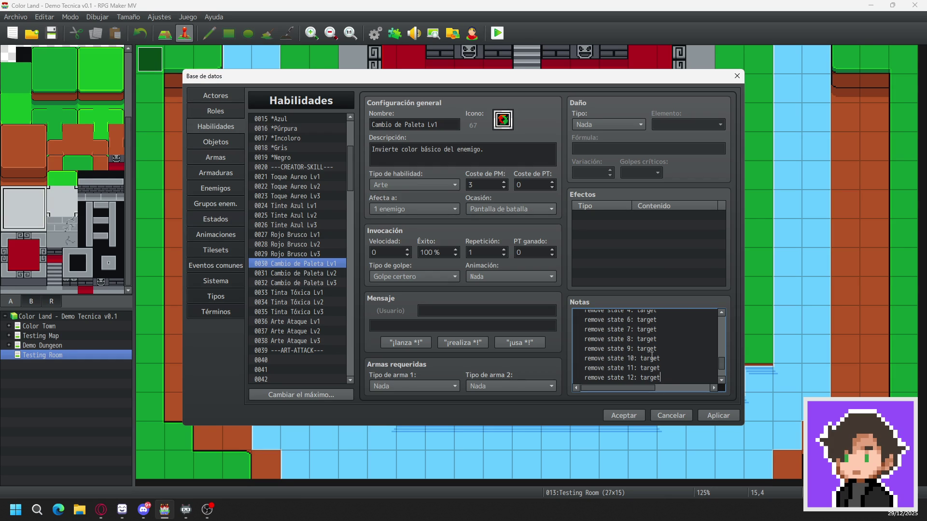
- Review the closing lines, apply the Lv1 changes, and select Cambio de Paleta Lv2
key("Down")
key("Down")
key("Down")
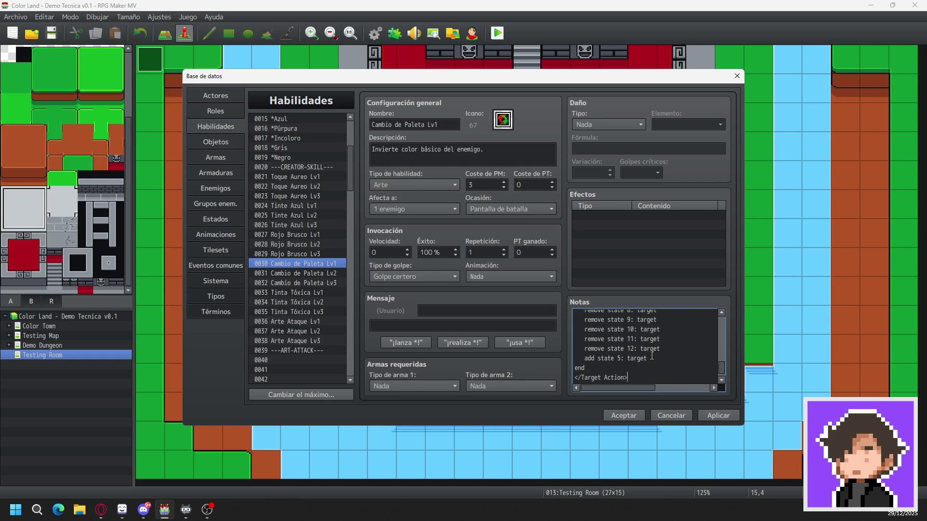
key("Down")
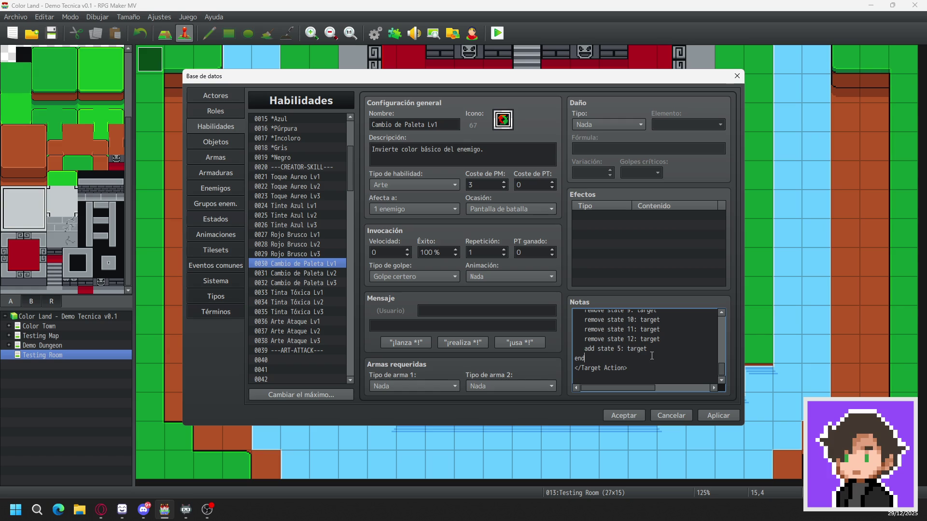
scroll(653, 338, "up", 2)
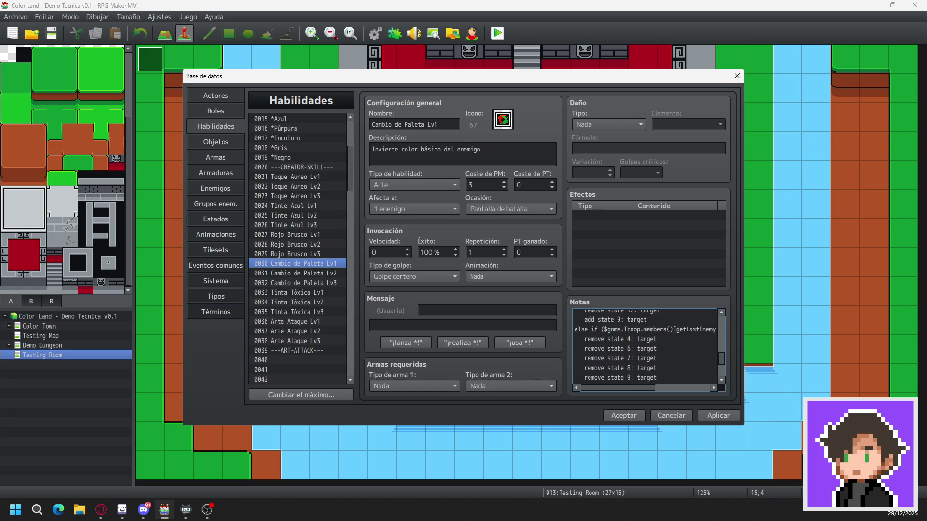
scroll(653, 333, "down", 2)
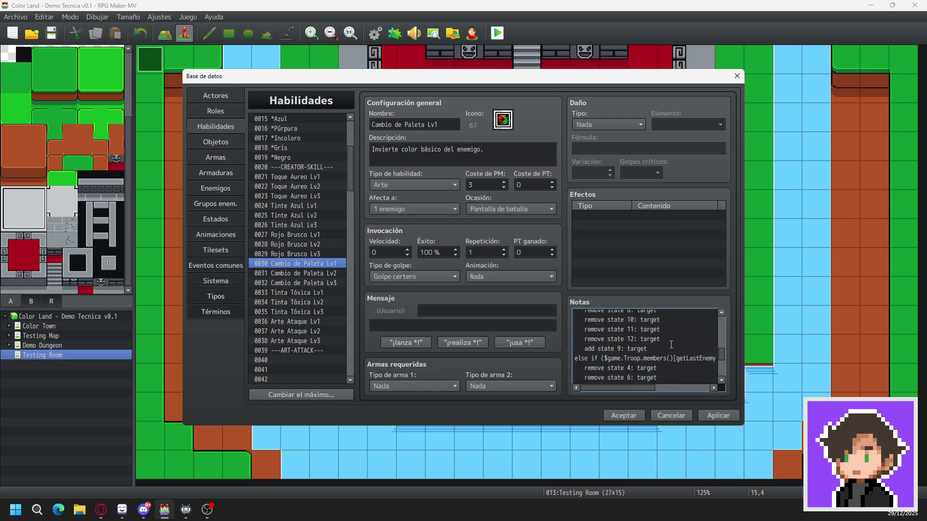
left_click(719, 421)
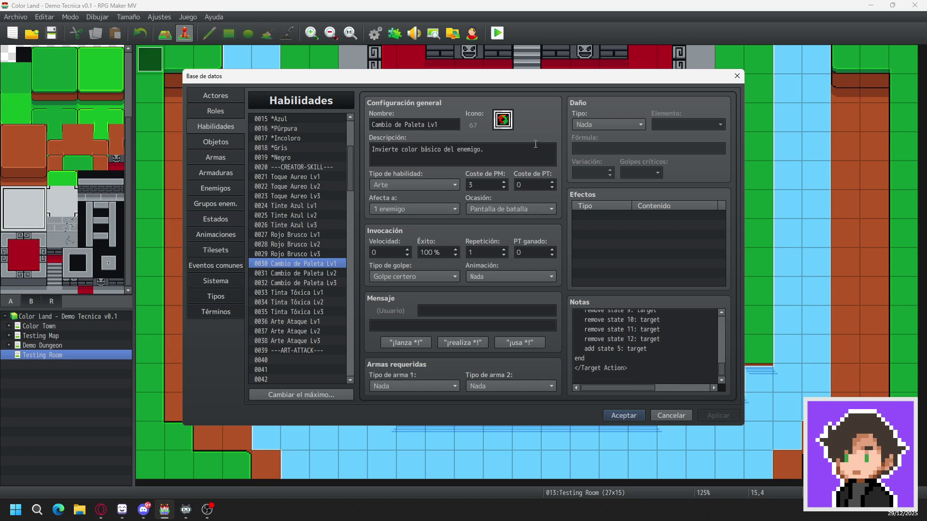
left_click(301, 274)
- Insert 'remove state 4: target' above 'add state 7: target' in the Lv2 notes
scroll(640, 351, "down", 3)
scroll(640, 350, "down", 2)
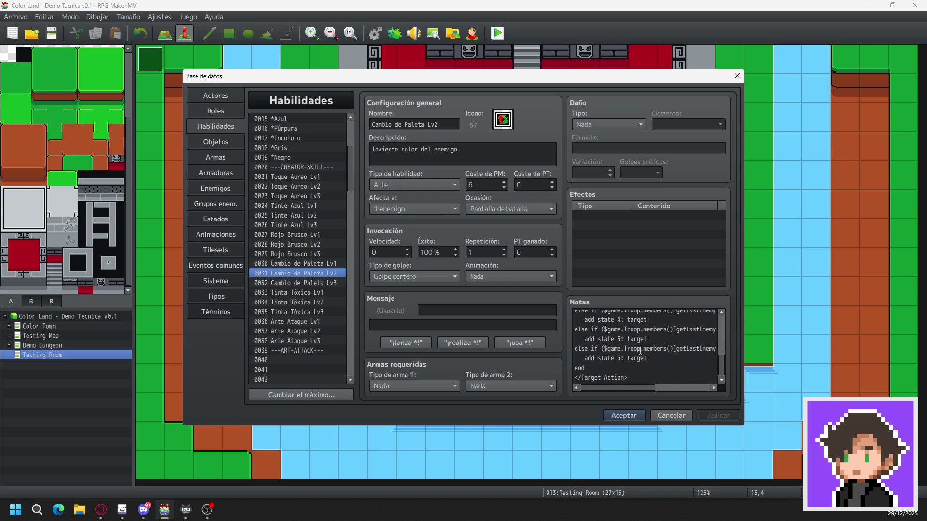
scroll(657, 367, "up", 4)
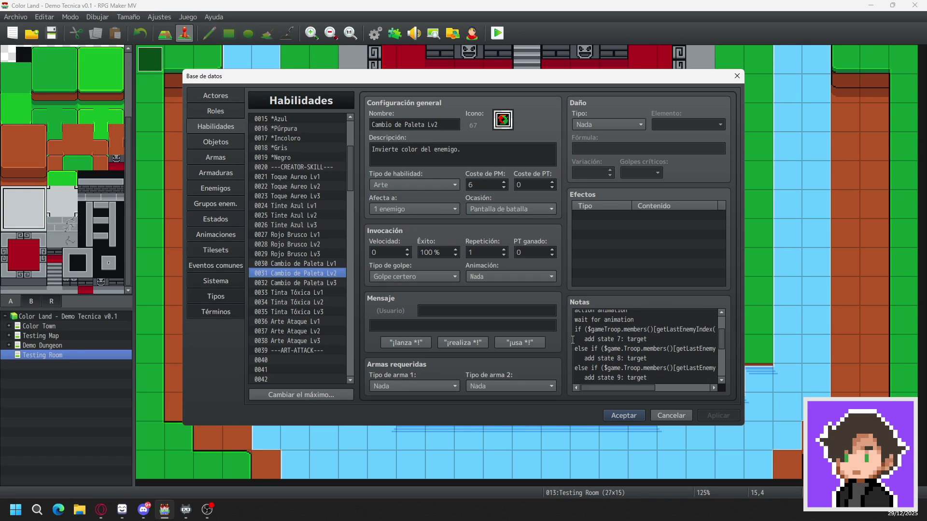
key("ctrl+a")
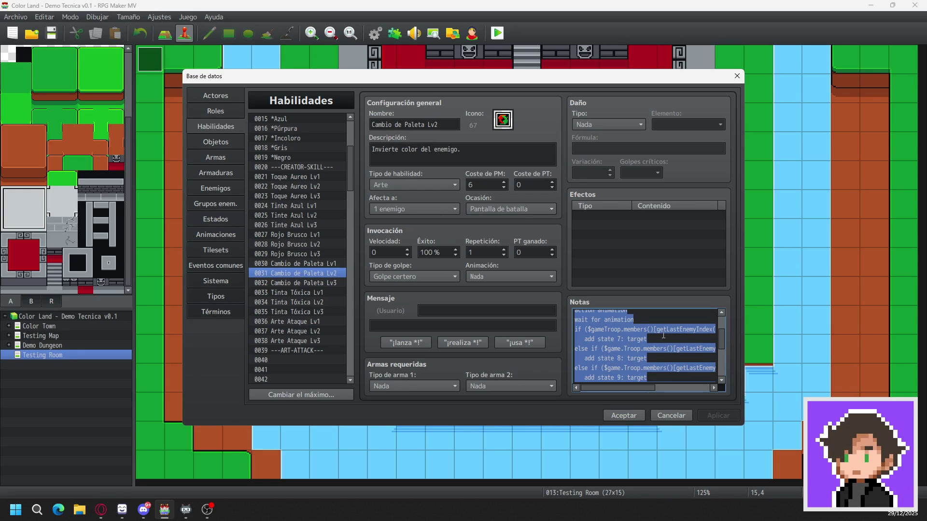
left_click(577, 338)
key("Return")
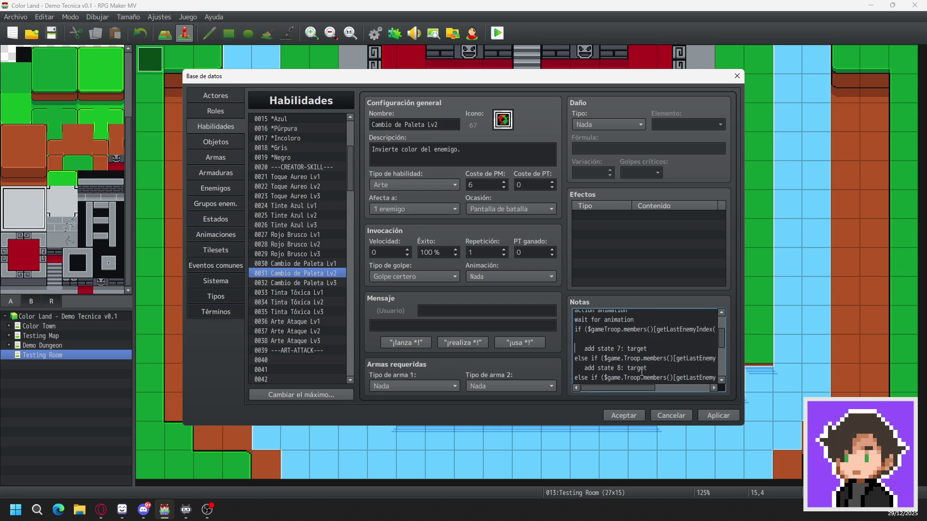
key("Up")
type("remove")
type("e")
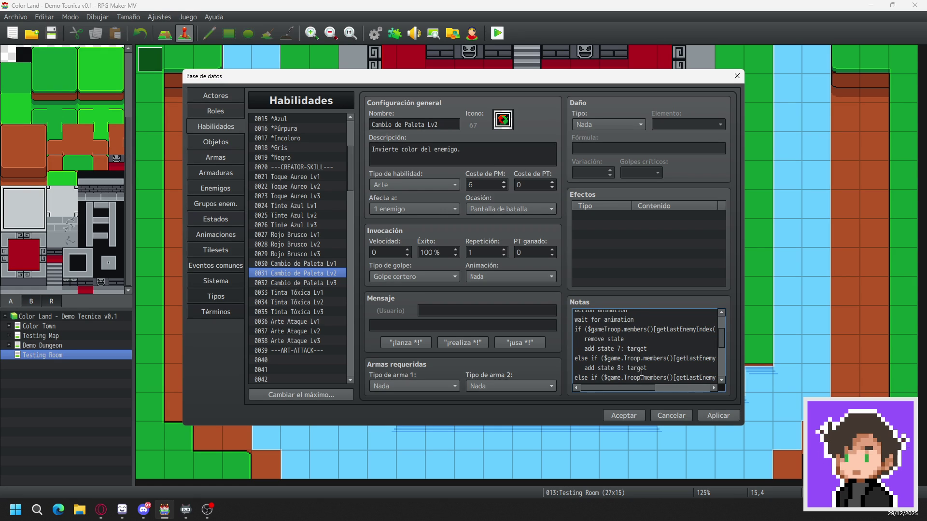
type(" 4: target")
- Add 'remove state 5: target' and begin another 'remove state' line
key("Return")
type("remoe")
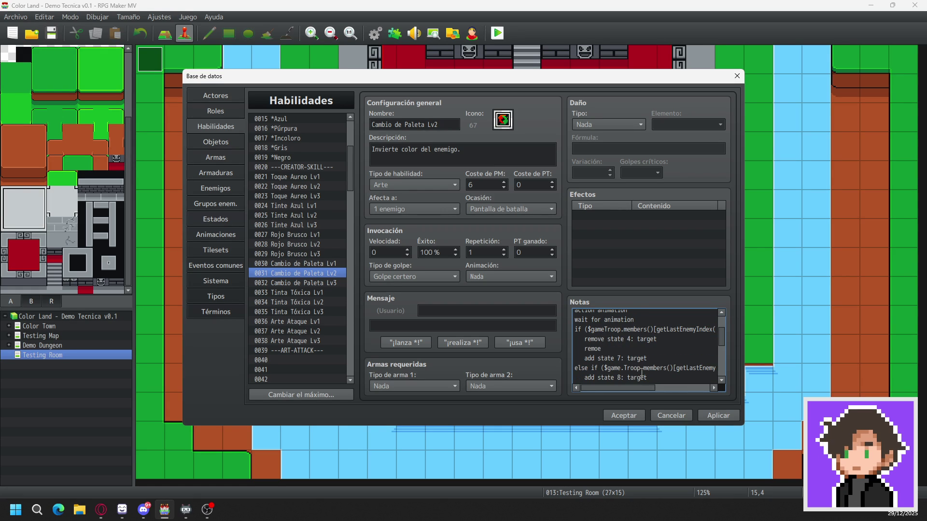
key("BackSpace")
type("ve state ")
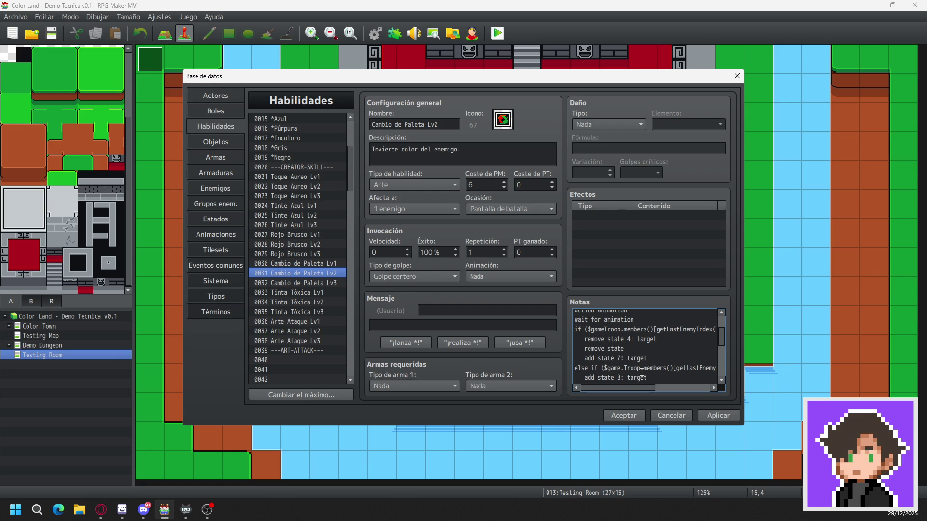
type("5: target")
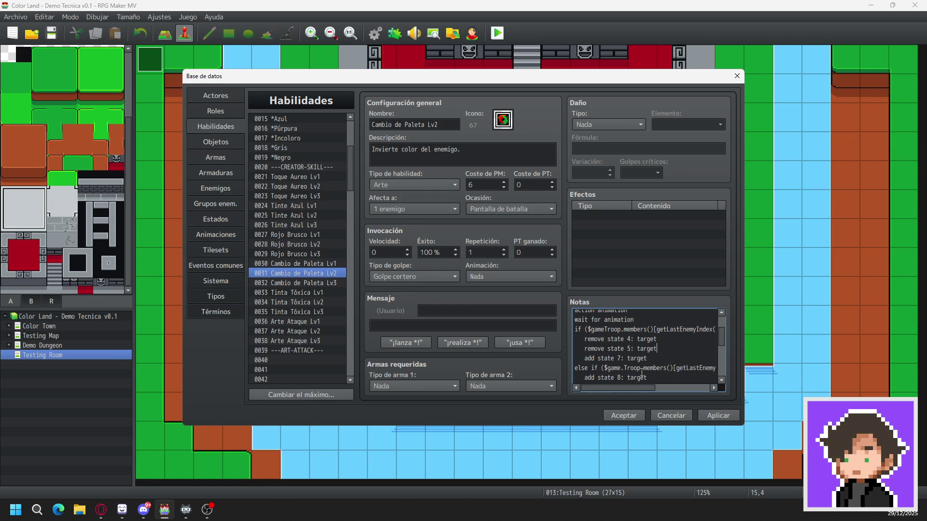
key("Return")
type("rem")
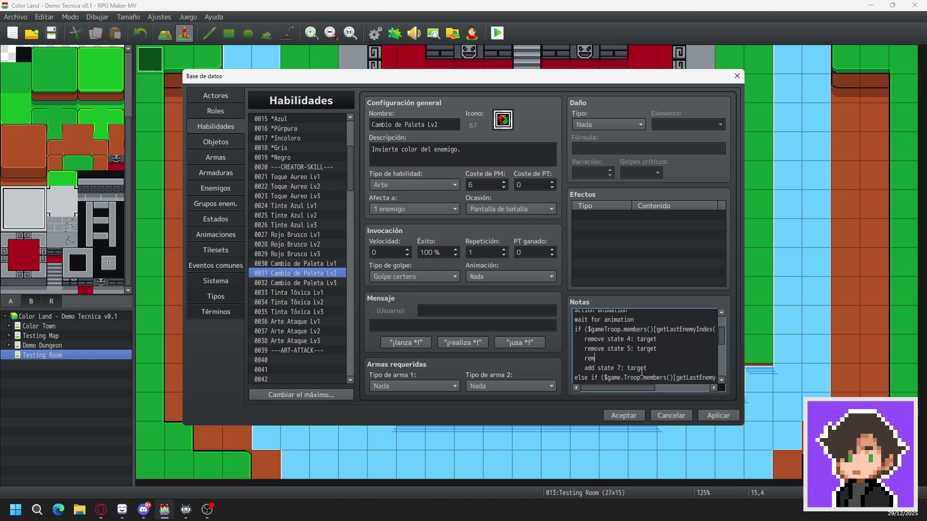
type("ove state")
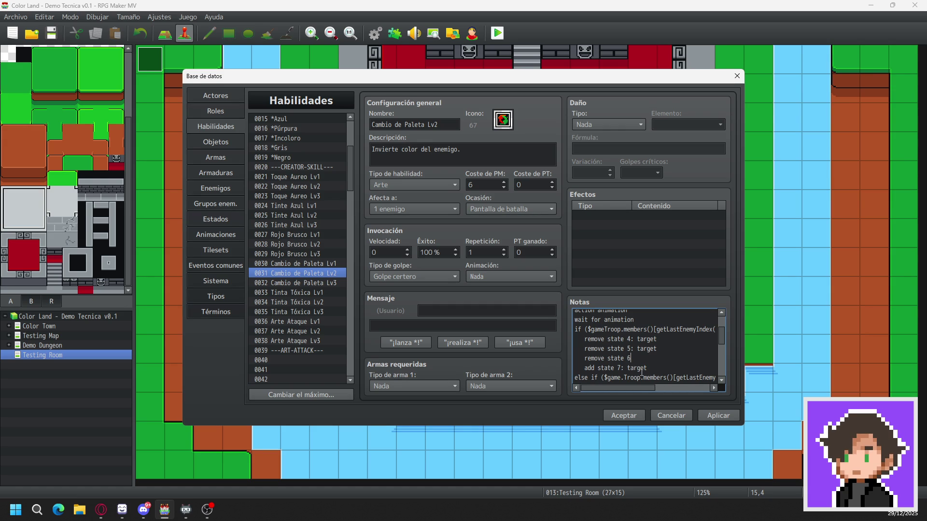
- Finish 'remove state 6: target' and take out the misplaced state 7 line
type("6: target")
key("Return")
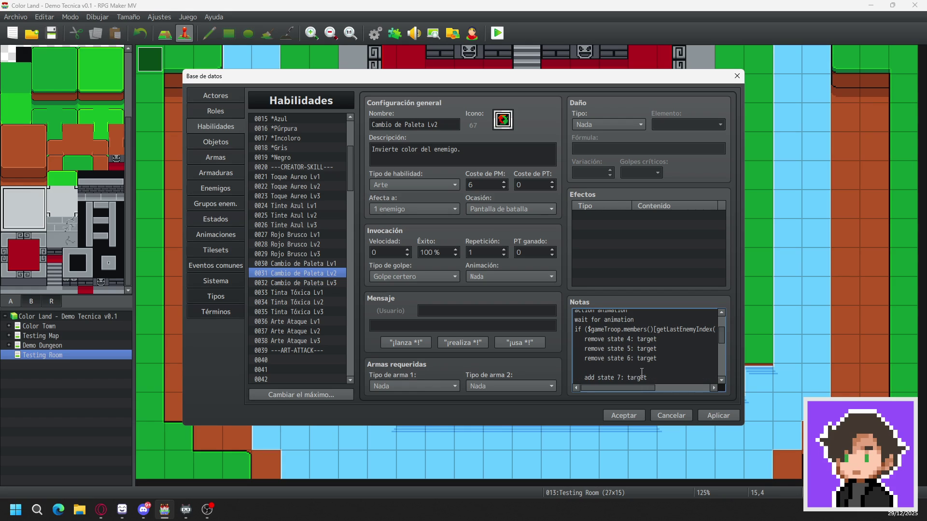
type("remove ")
type("state ")
type("7:")
key("BackSpace")
key("BackSpace")
key("BackSpace")
type("target")
key("ctrl+z")
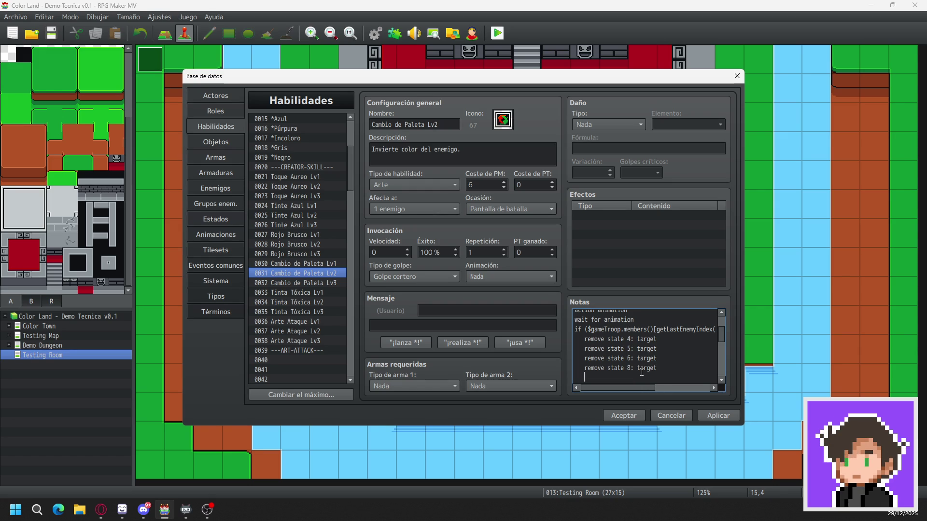
- Add 'remove state …: target' lines for states 8 through 12
type("remove")
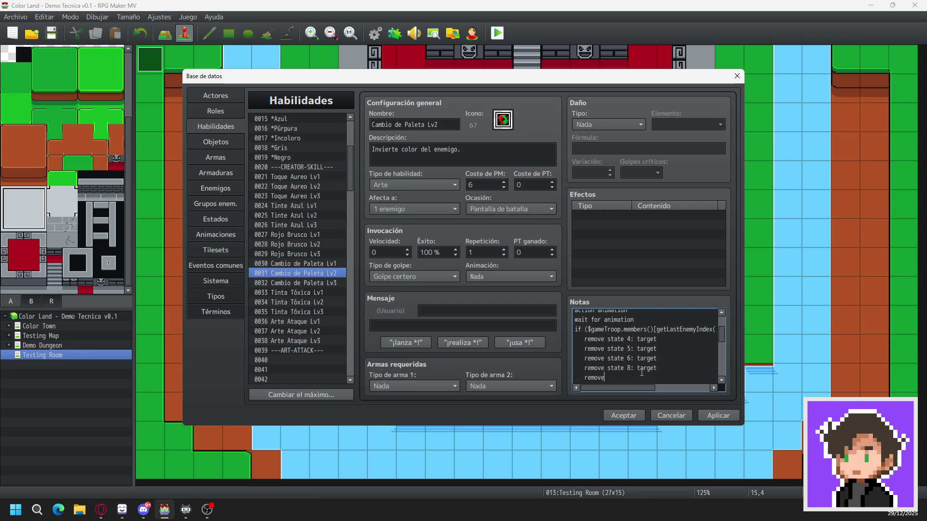
type(" state 9:")
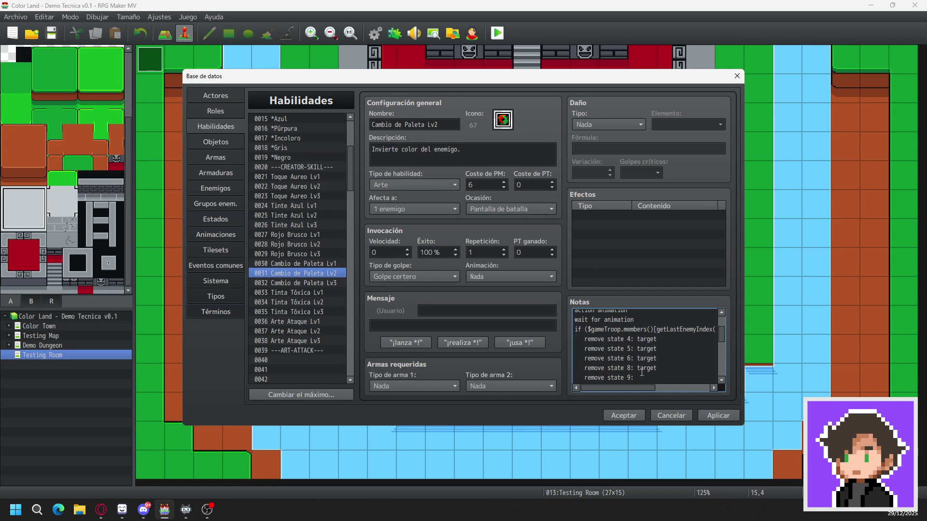
type("target")
key("Return")
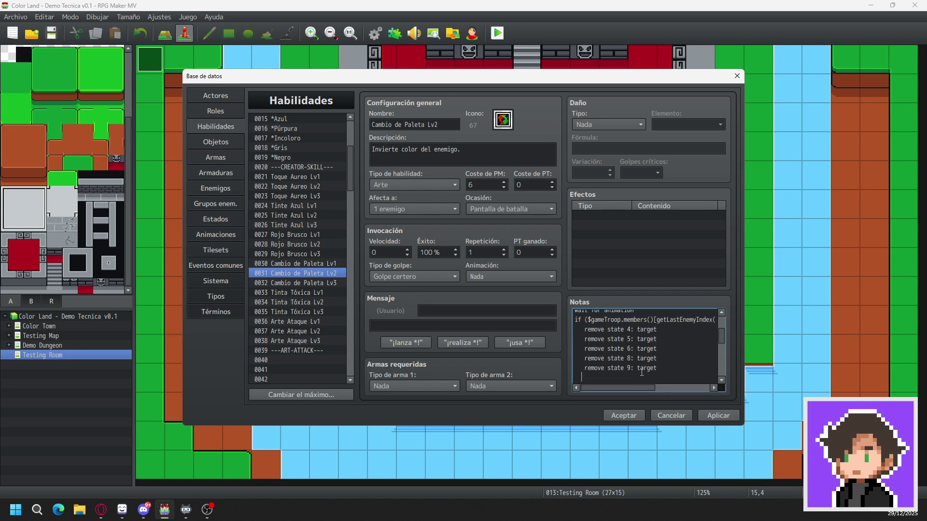
type("rmove state 10: target")
key("Return")
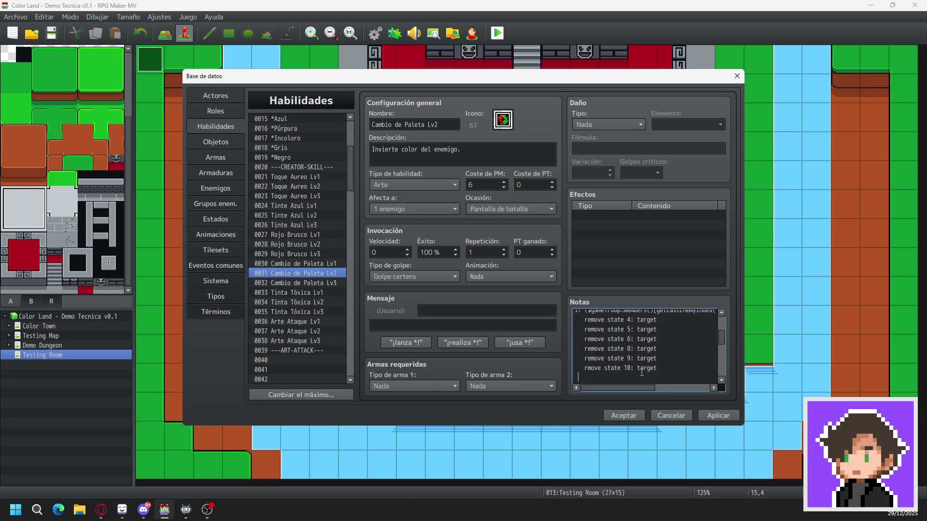
type("remove ")
type("state 11: target")
key("Return")
type("remove state")
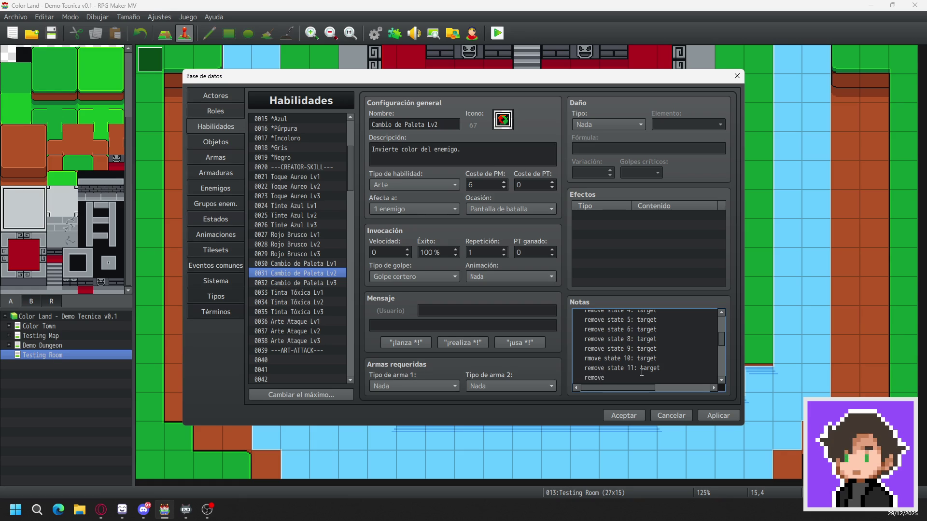
type(" 12: target")
- Fix the 'rmove' typo on the state 10 removal line
left_click(588, 358)
type("e")
scroll(685, 347, "down", 2)
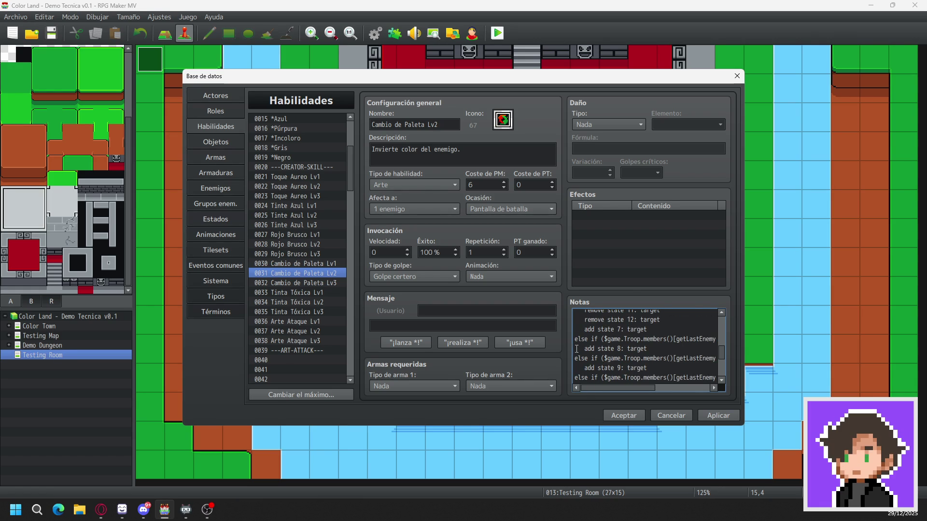
- Insert removal lines for states 4, 5, 6 and 7 above 'add state 8', beginning another
key("Return")
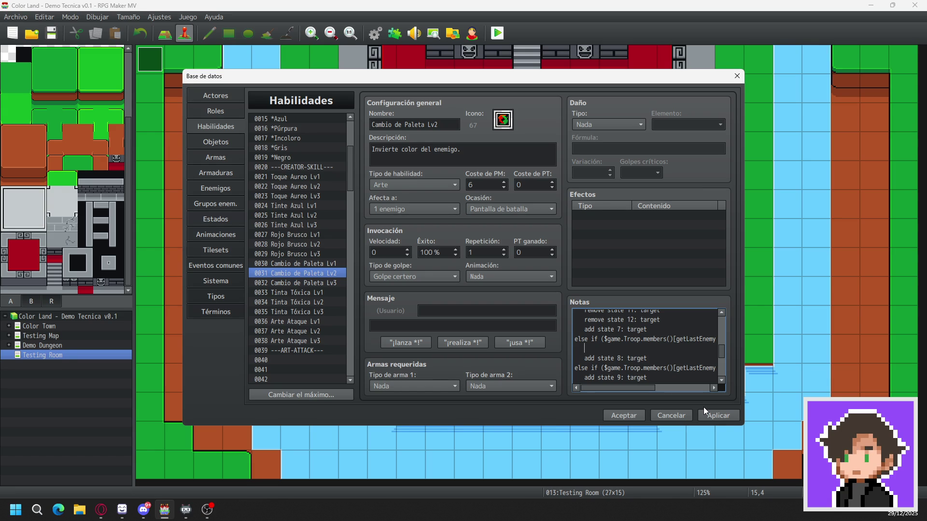
type("remove ")
type("state")
type(" 4 :")
type(" target")
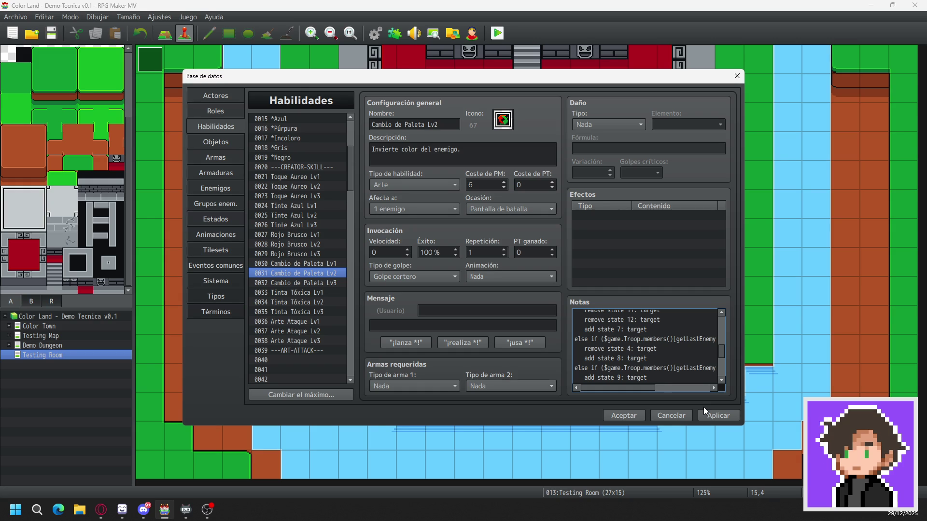
key("Return")
type("rem")
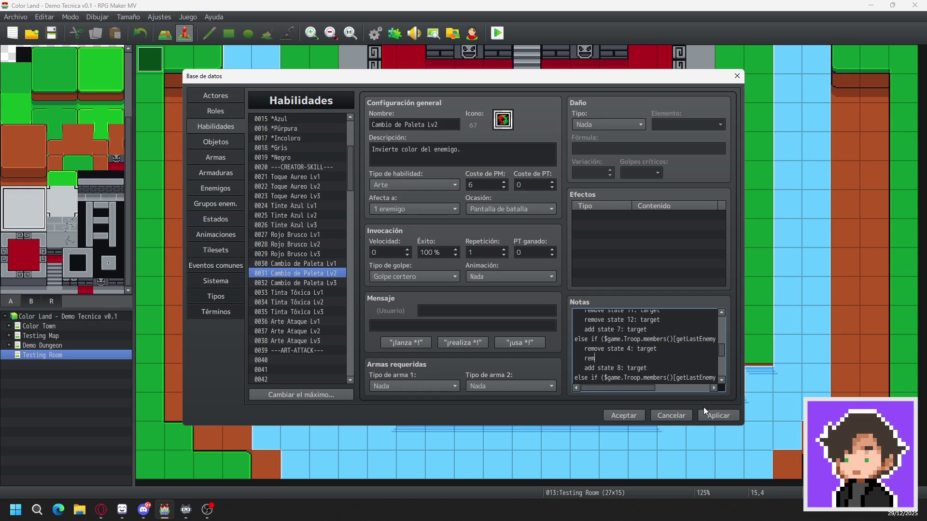
type("ove state 5:")
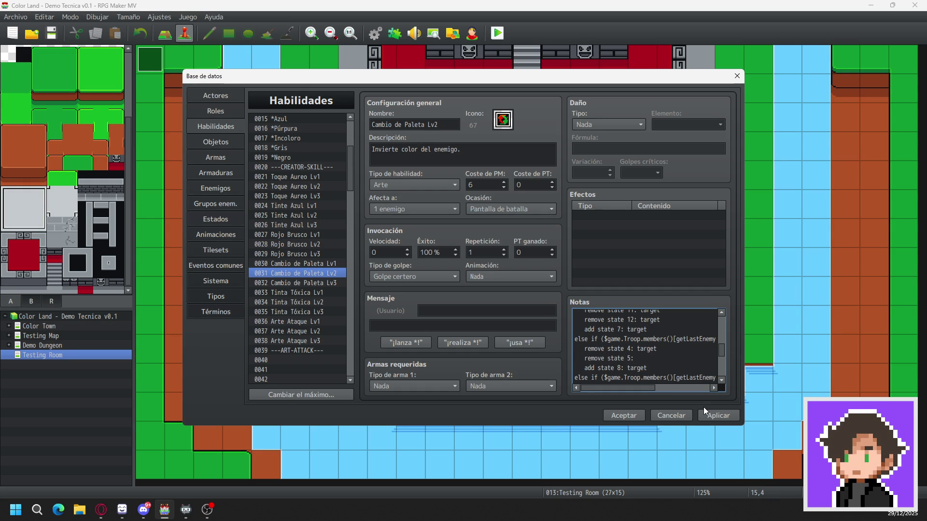
type(" target")
key("Return")
type("remo")
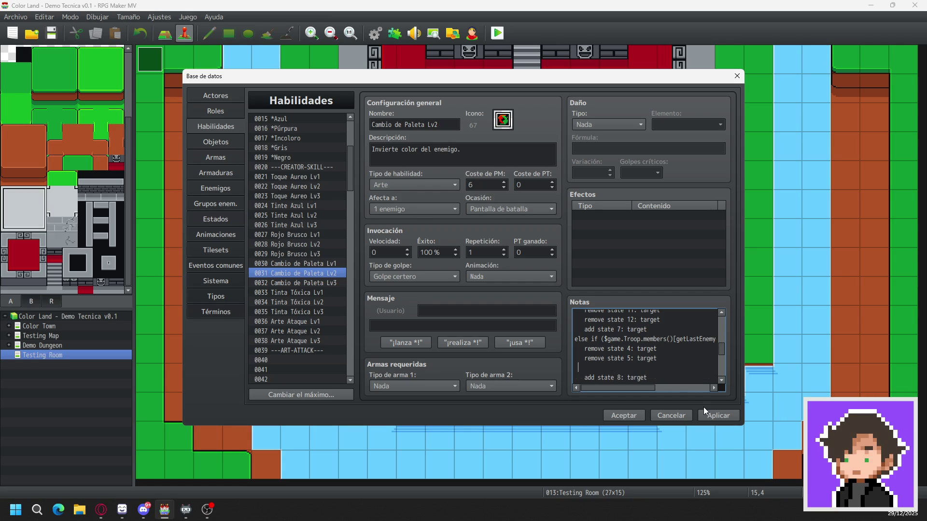
type("ve state 6:")
type(" target")
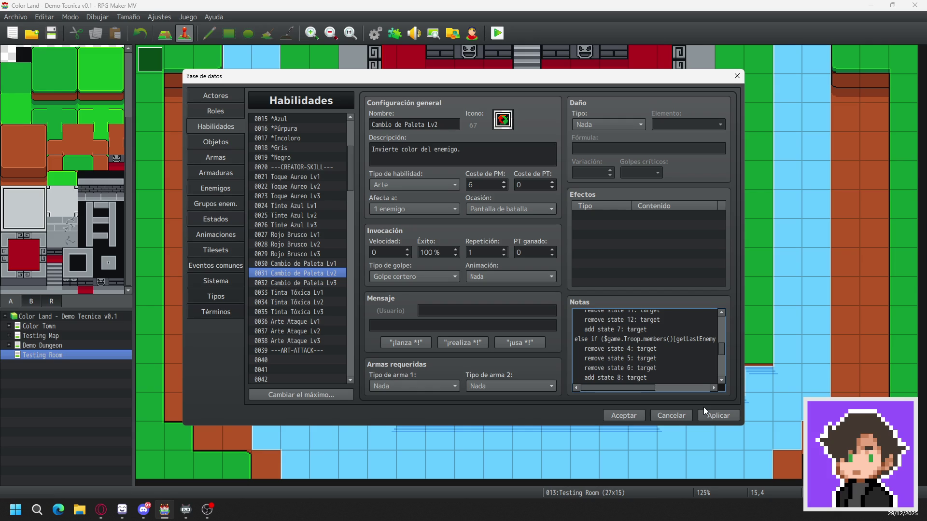
key("Return")
type("remove state")
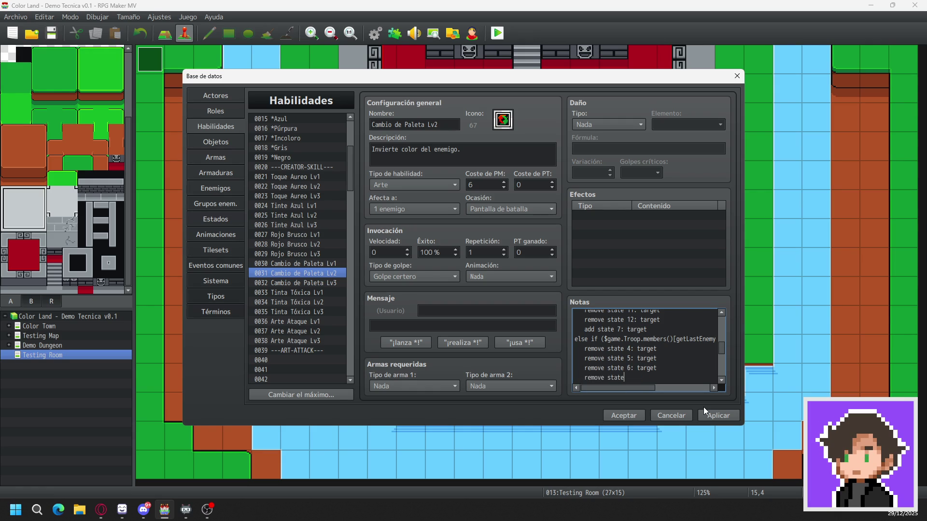
type(" 7: target")
key("Return")
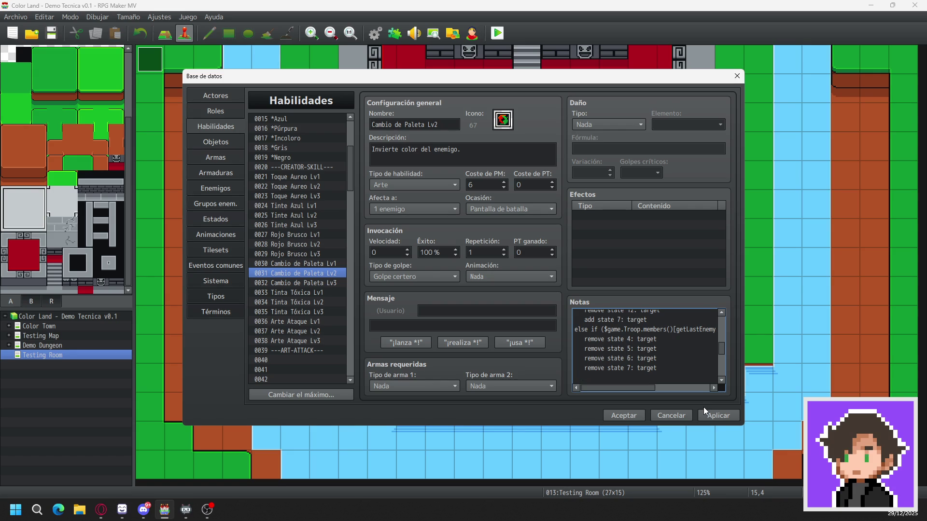
type("re")
type("move ")
type("state")
key("Down")
key("Down")
key("Up")
key("Up")
- Add removals for states 9, 10, 11 and 12, with 'add state 8: target' placed after them
type("9: ")
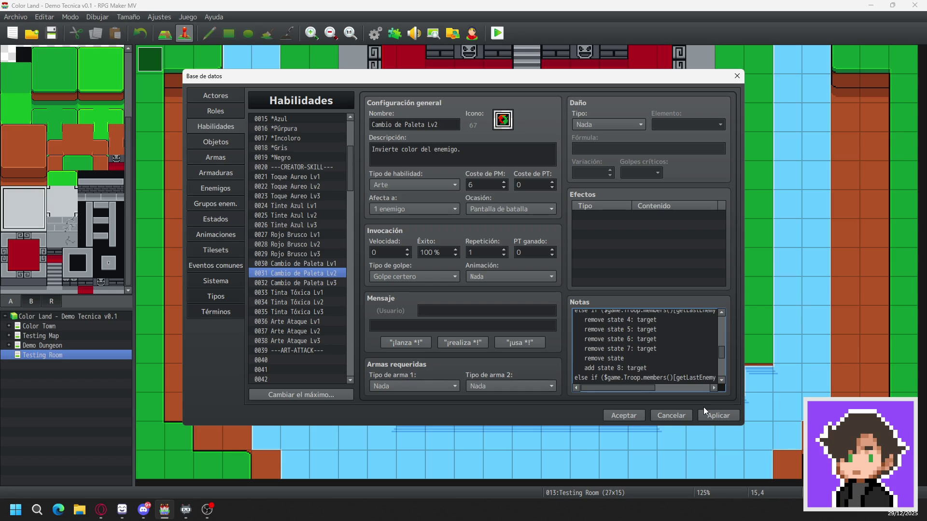
type("target")
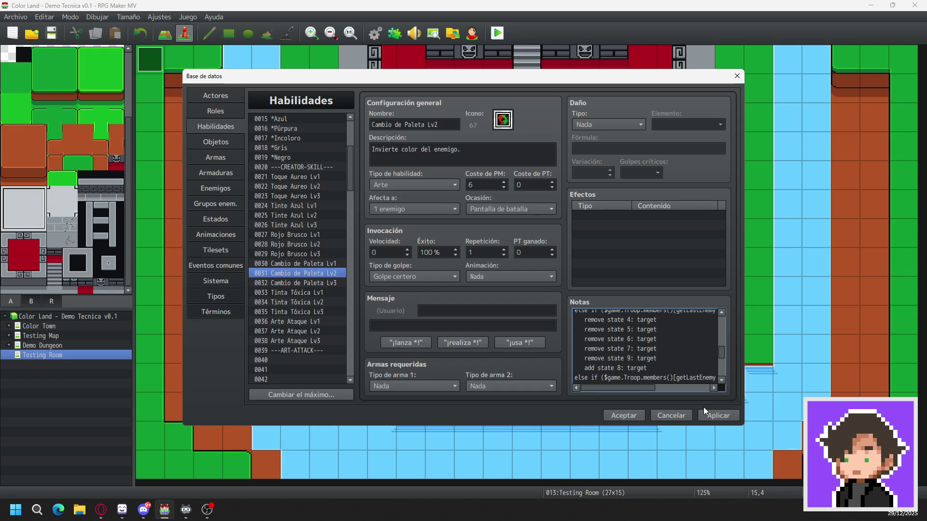
key("Return")
type("remove state ")
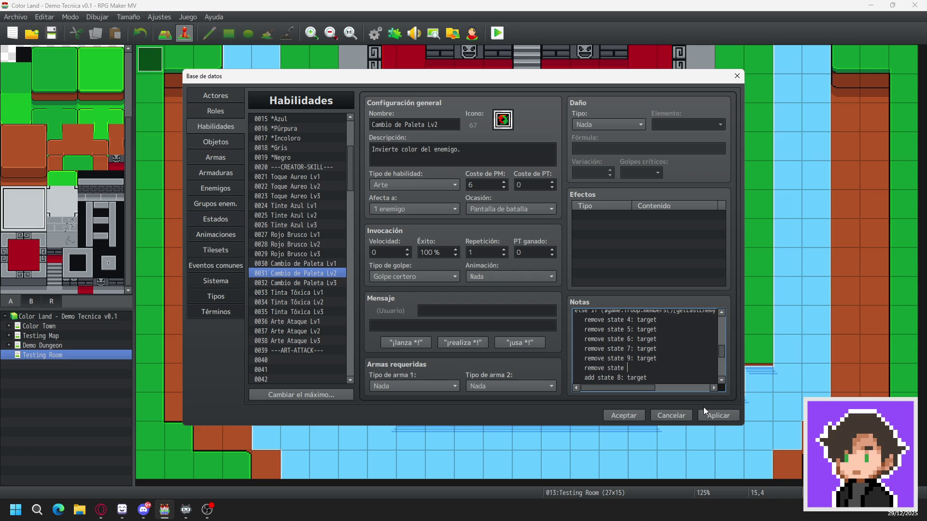
type("10: target")
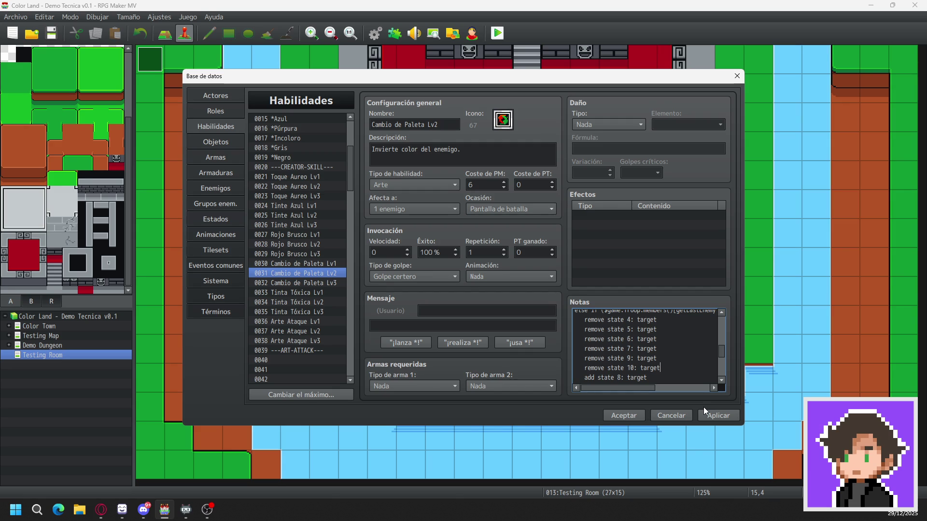
key("BackSpace")
key("BackSpace")
key("BackSpace")
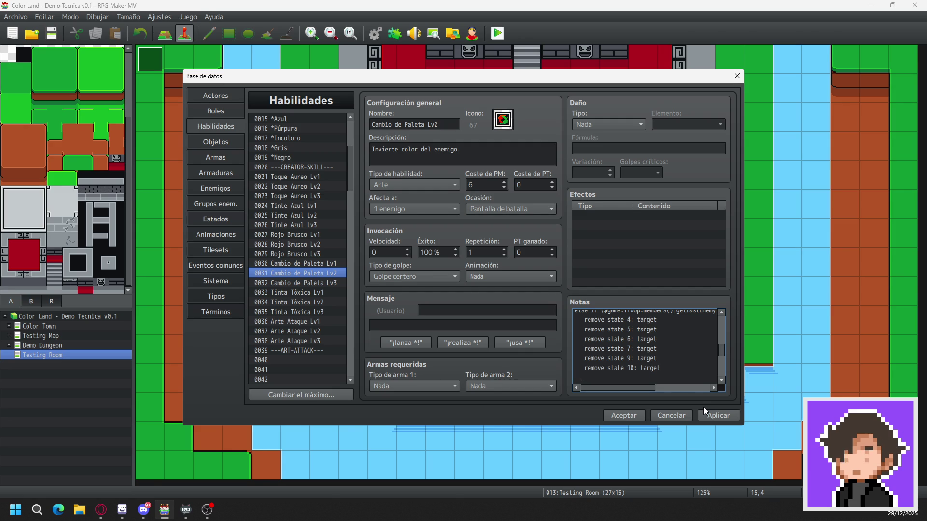
type("remove s")
type("tate 11:")
type(" target")
key("Return")
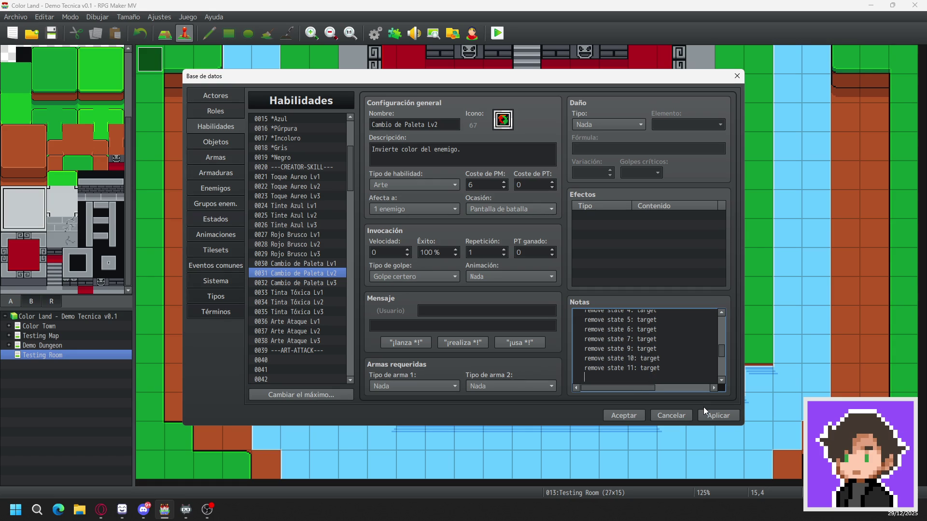
type("remove state 12: target")
key("ctrl+v")
key("Up")
key("Up")
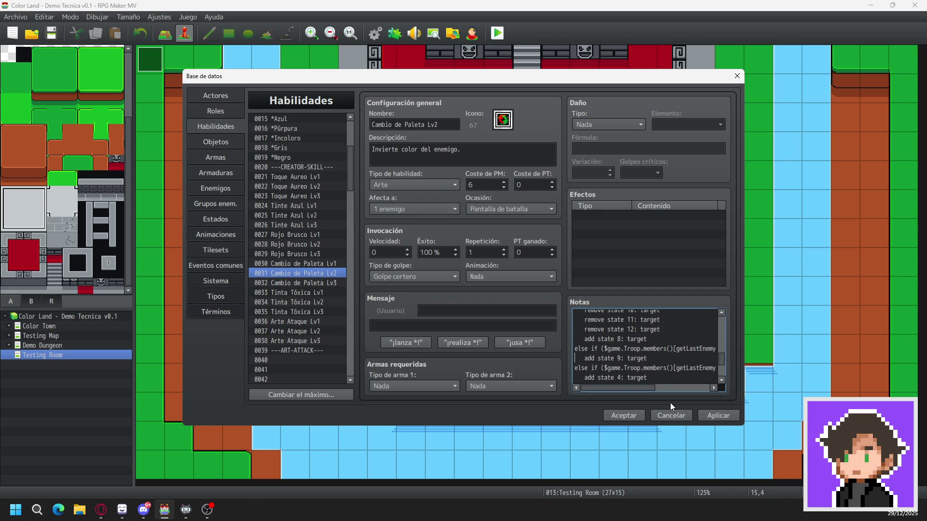
- Add 'remove state 4: target' and 'remove state 5: target' to the state-9 branch
key("Return")
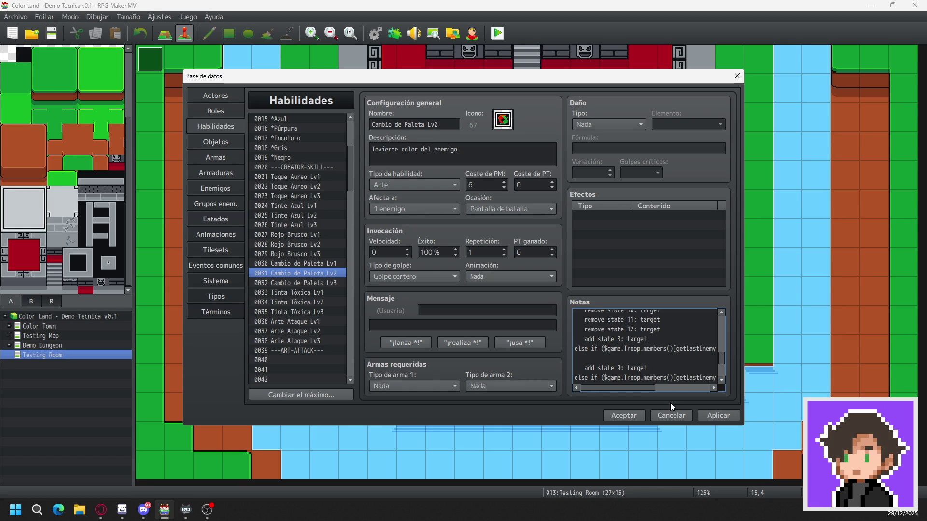
type("remove ")
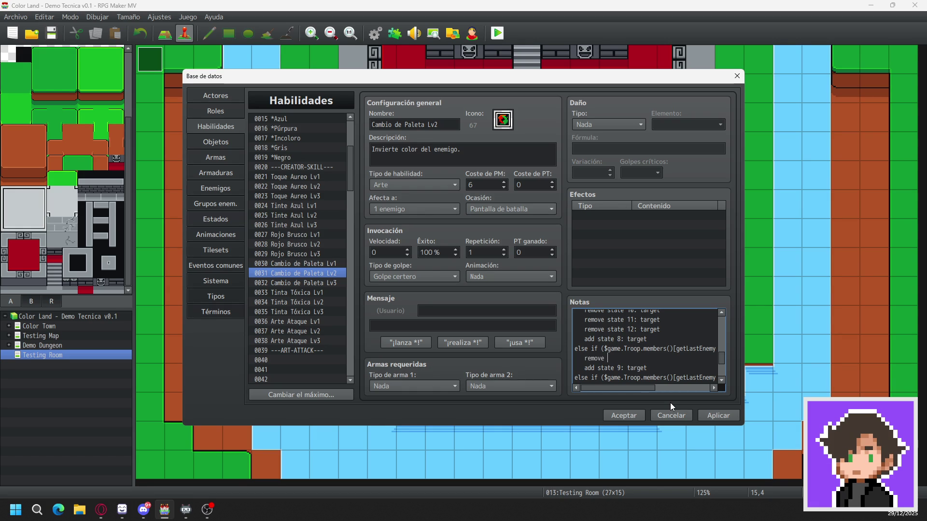
type("state ")
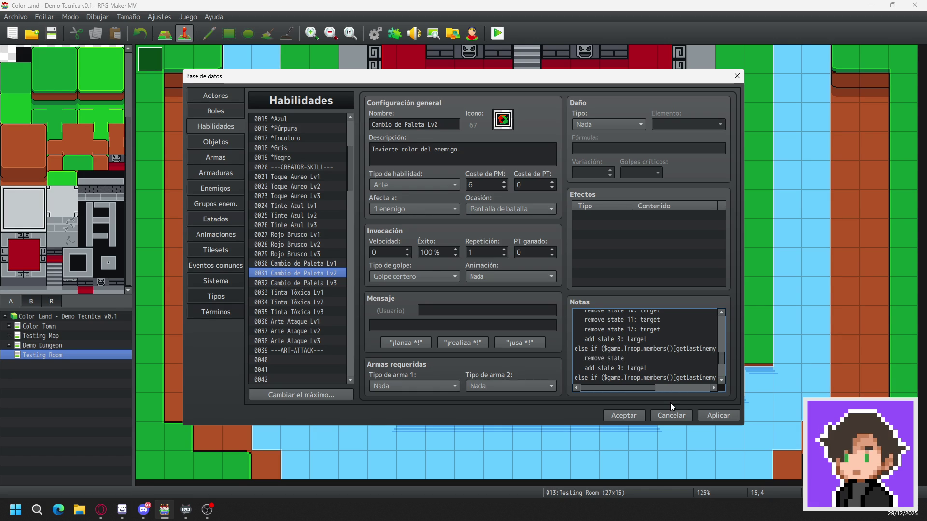
type("4:")
type(" target")
key("Return")
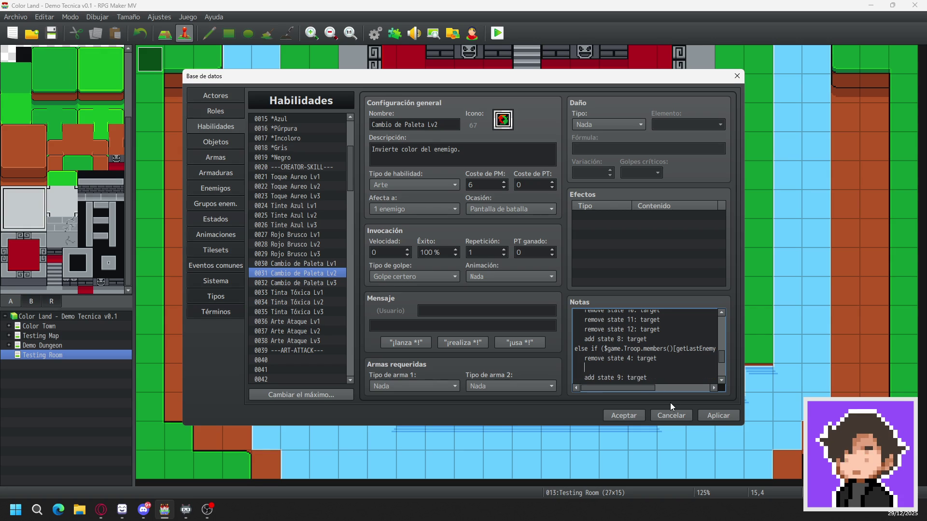
type("remove st")
type("ate 5: target")
scroll(679, 357, "up", 1)
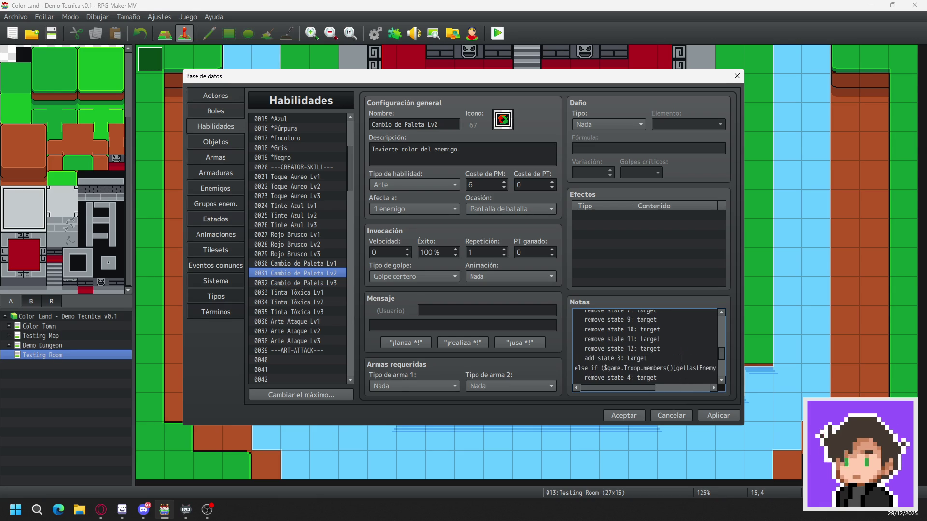
scroll(673, 355, "down", 2)
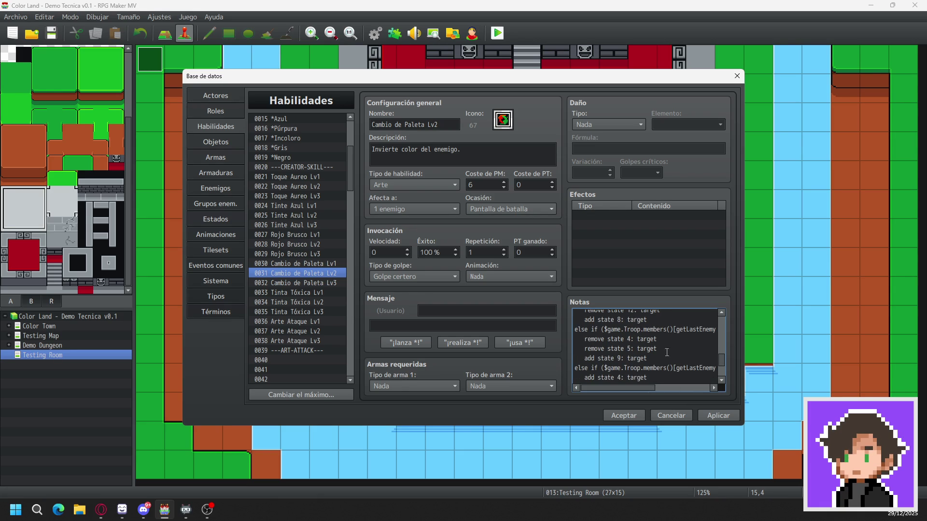
- Add removal lines for states 6, 7, 8 and 10 below the state 5 line
left_click(661, 349)
key("Return")
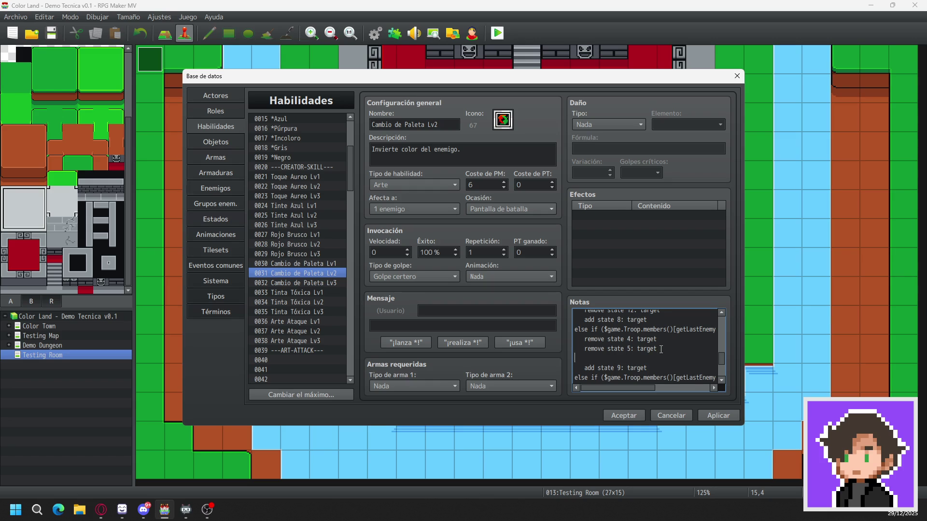
type("remove ")
type("state ")
type("6: ")
type("target")
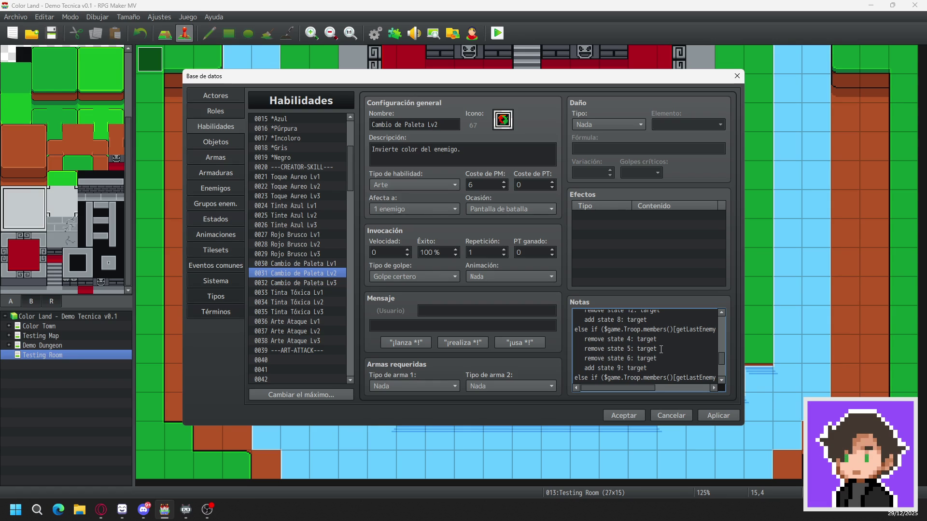
key("Return")
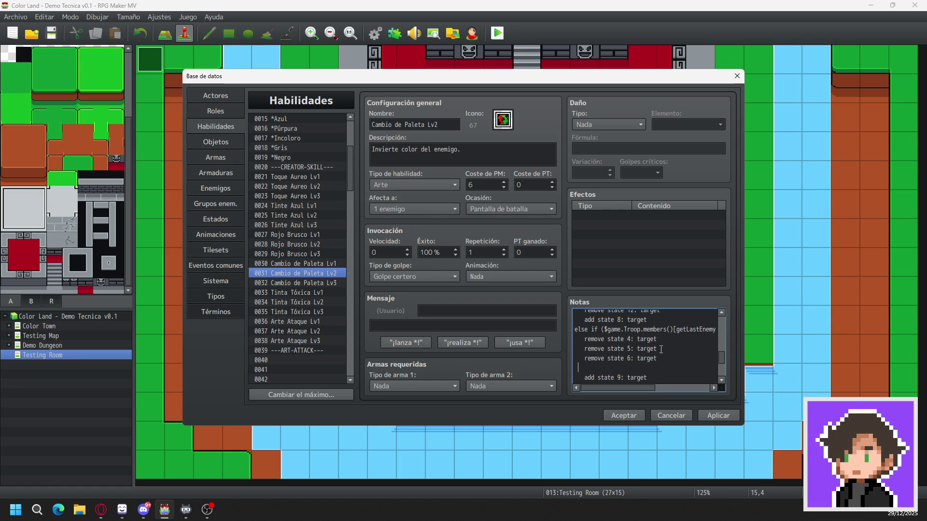
type("remove")
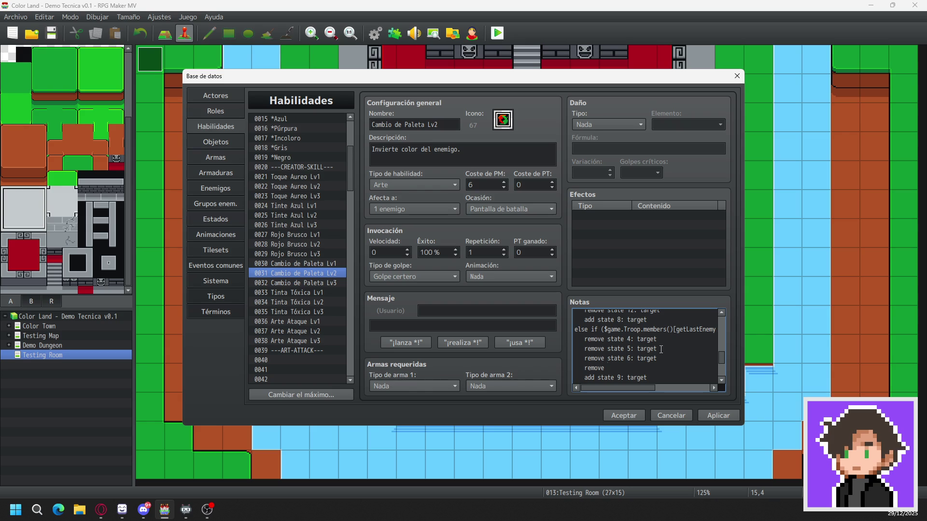
type(" state 7:")
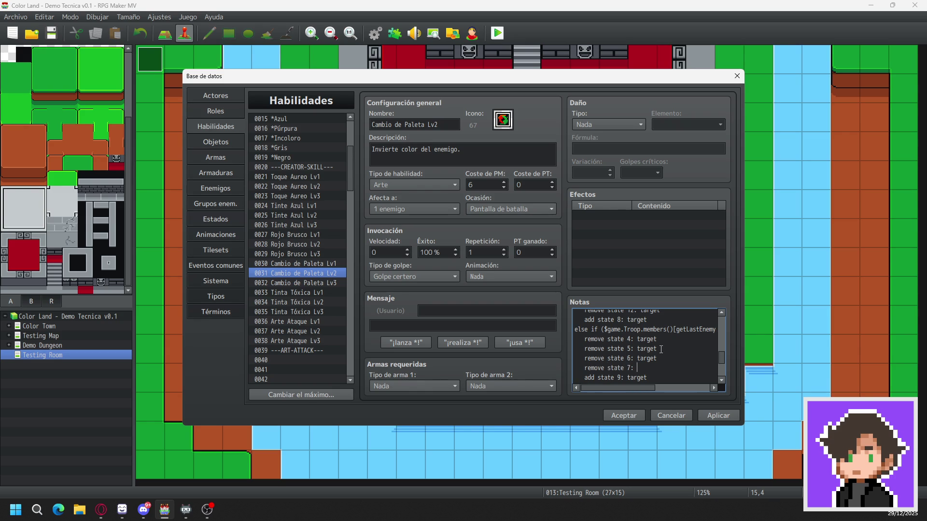
type(" target")
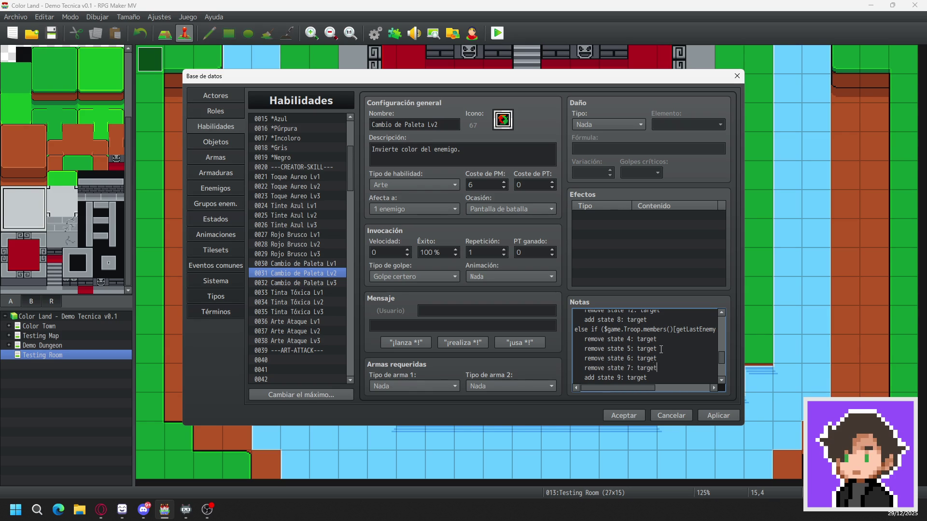
key("Return")
type("remove ")
type("state 8")
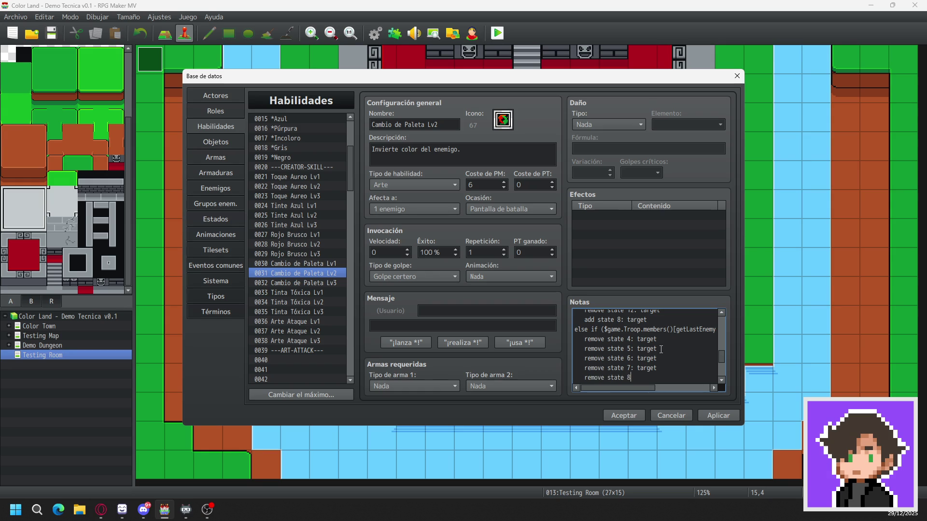
type(": target")
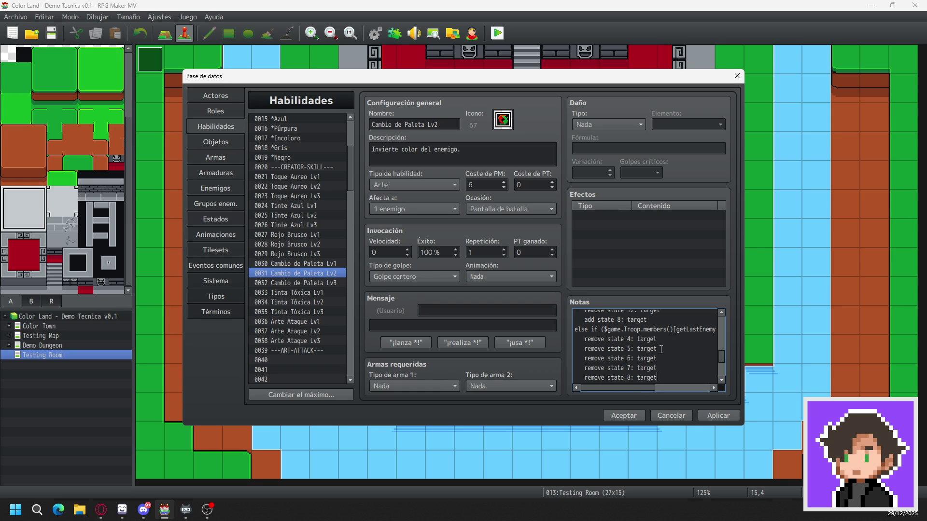
key("Return")
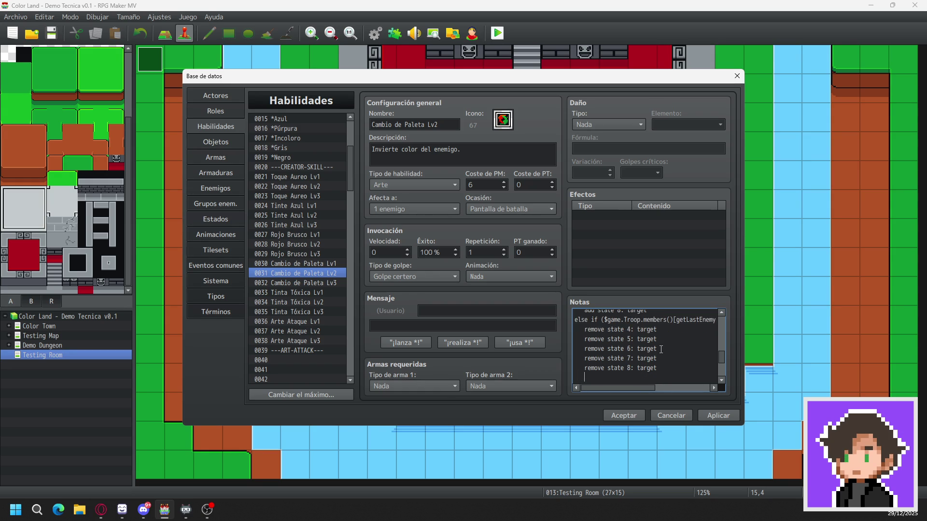
type("remove state 10: target")
key("Return")
- Add a 'remove state 11: target' line to the state-9 branch, retyping the word target
type("remove")
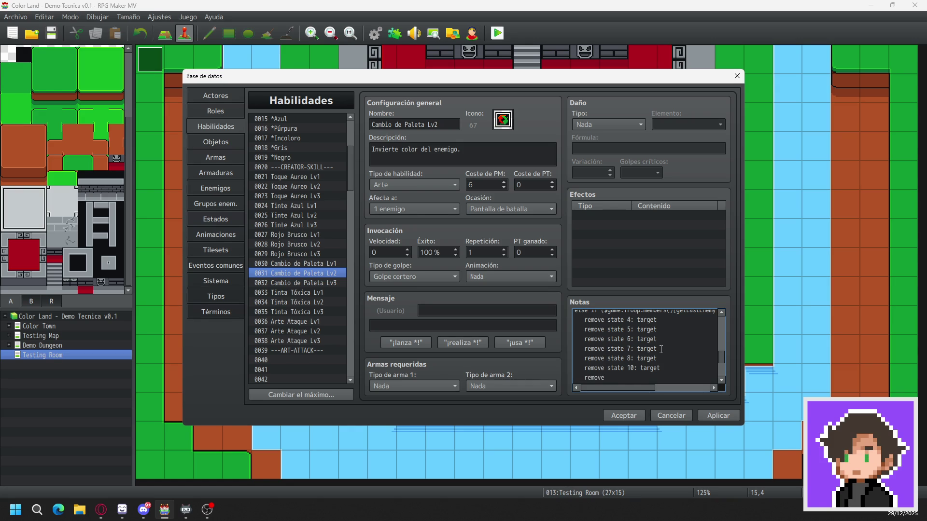
type(" state")
type(" 11:")
type(" target")
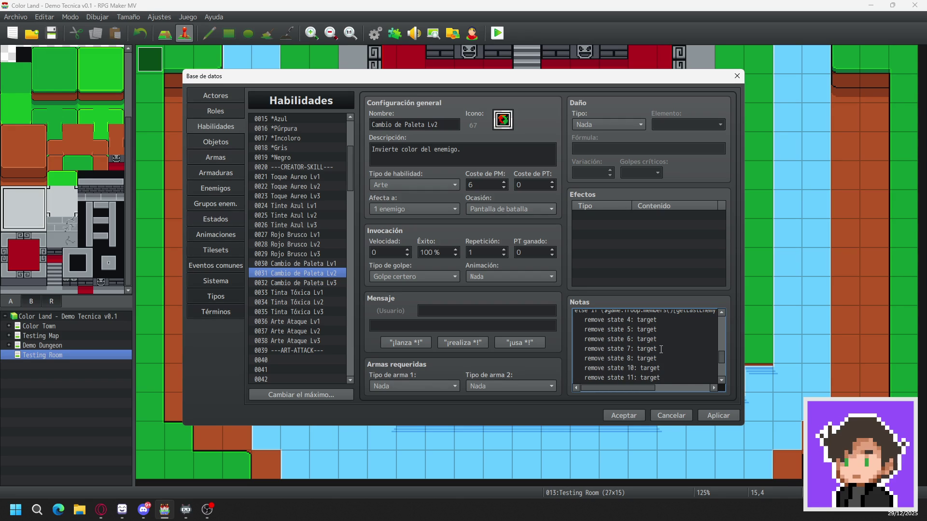
key("BackSpace")
key("BackSpace")
key("BackSpace")
type("target")
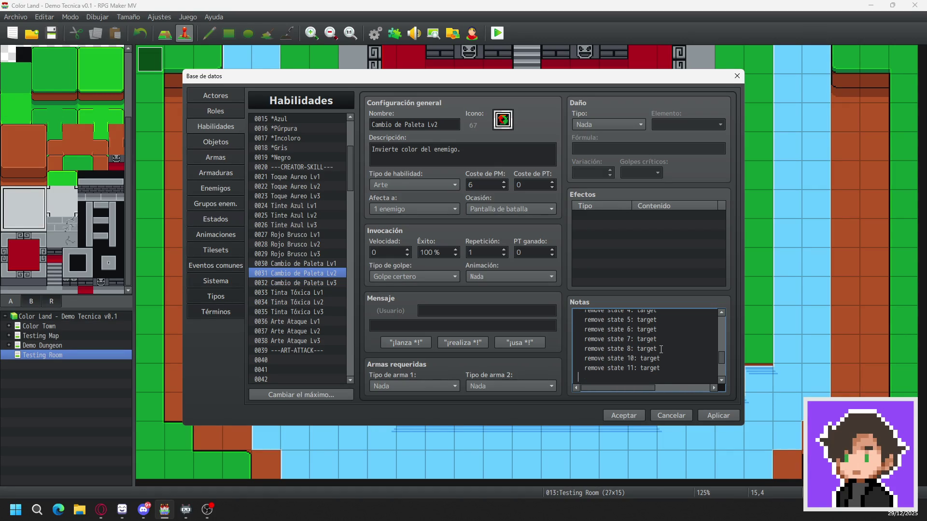
- On a new line, start the next branch's removals with 'remove state 8: target'
key("Return")
type("remove")
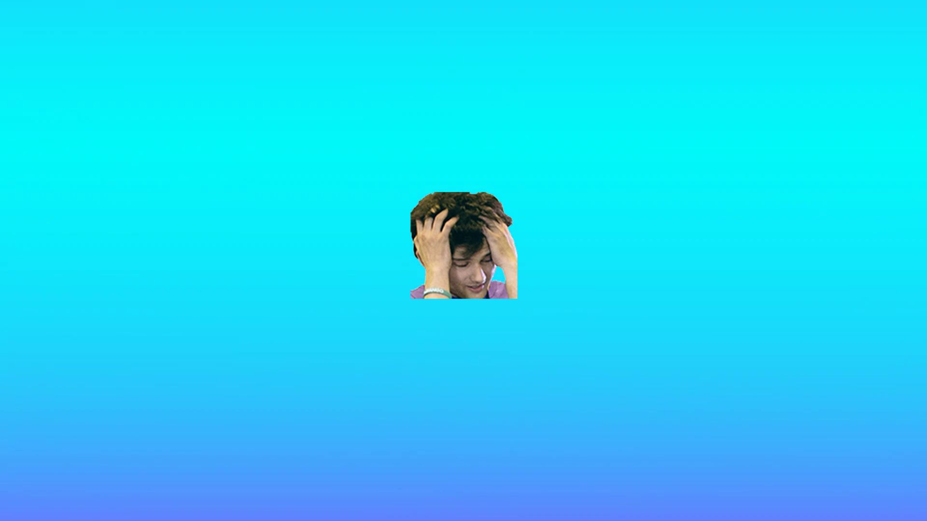
type("remov")
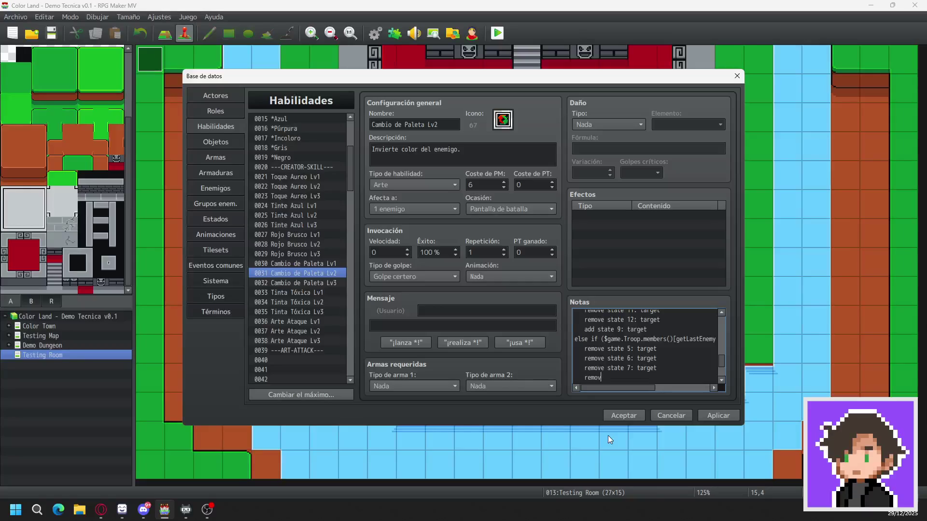
type("e state 8:")
type(" tare")
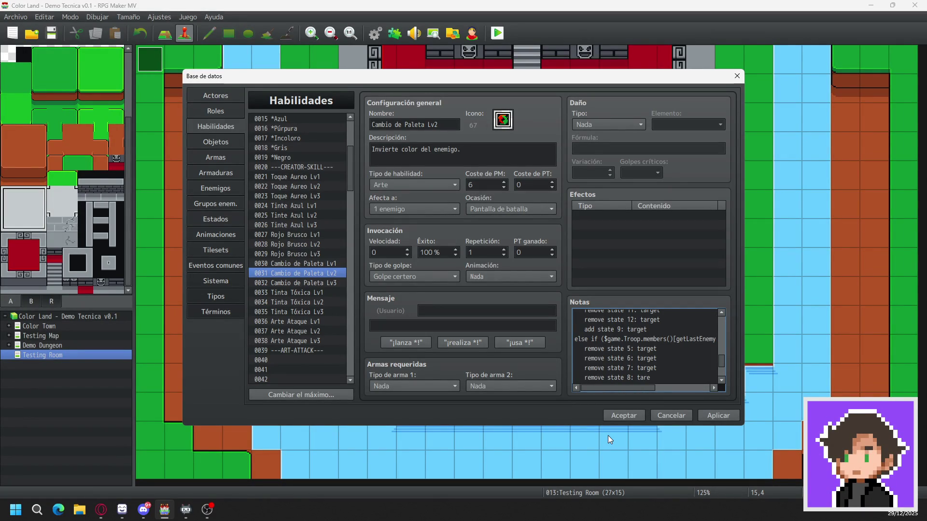
key("BackSpace")
type("get")
- Add remove lines for states 9, 10, 11 and 12, then paste 'add state 4: target' and the else-if branch adding state 5
key("Return")
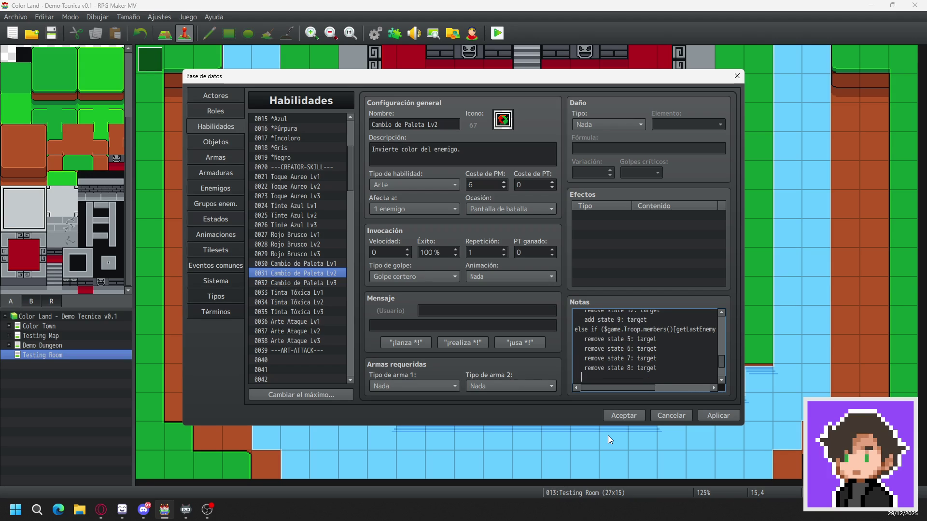
type("remove ")
type("state")
type(" 9: target")
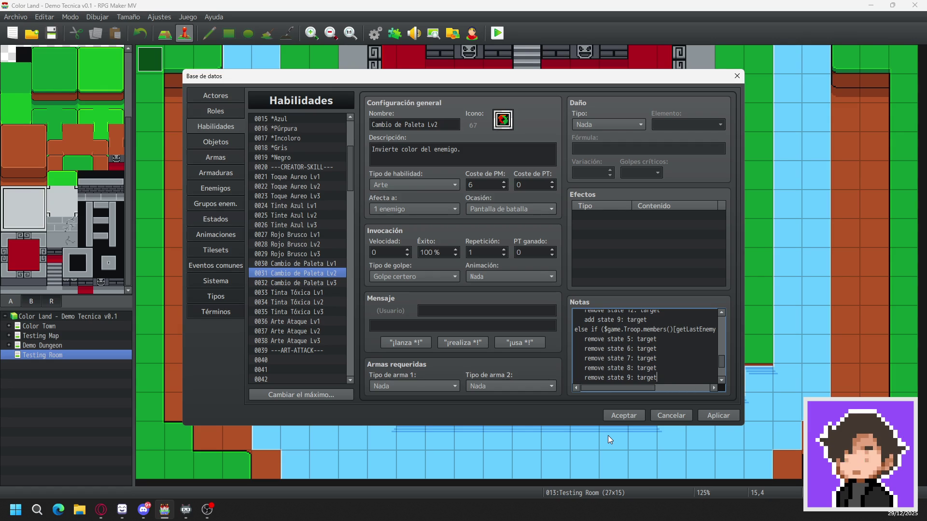
key("Return")
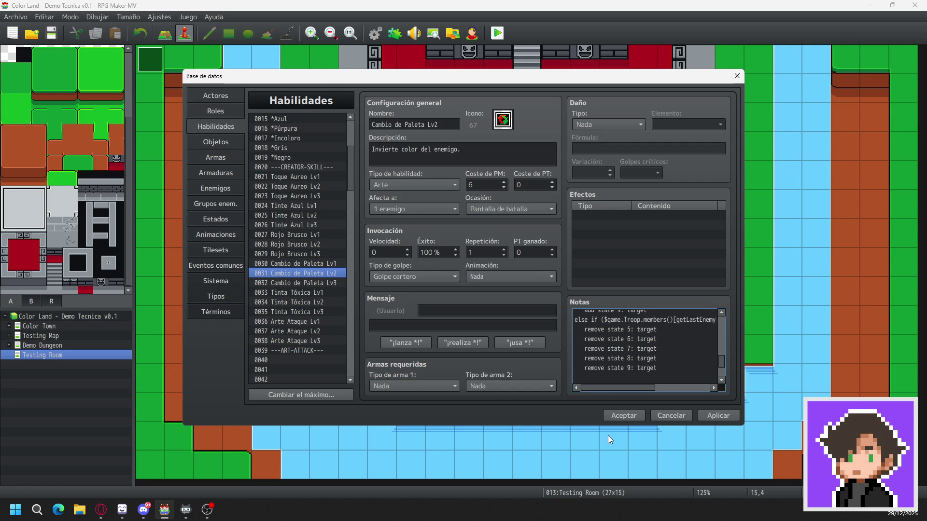
type("remove state ")
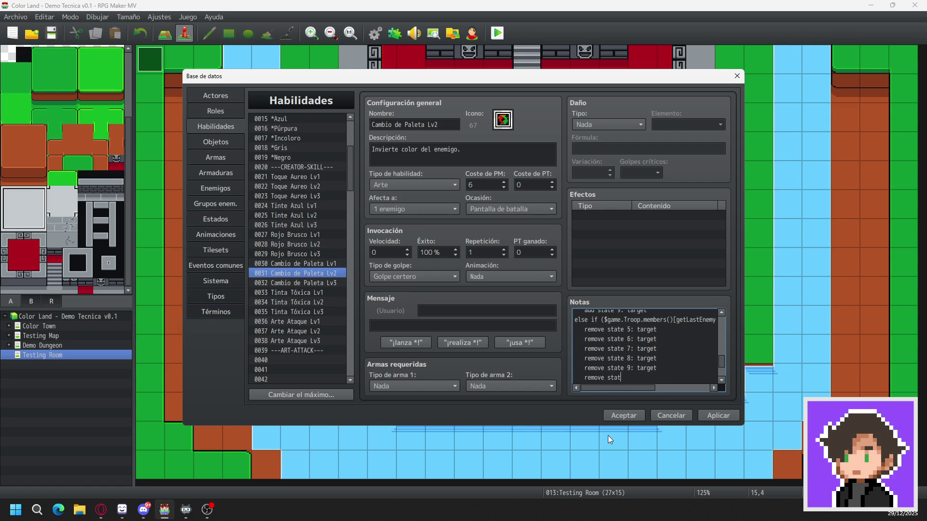
type("10: target")
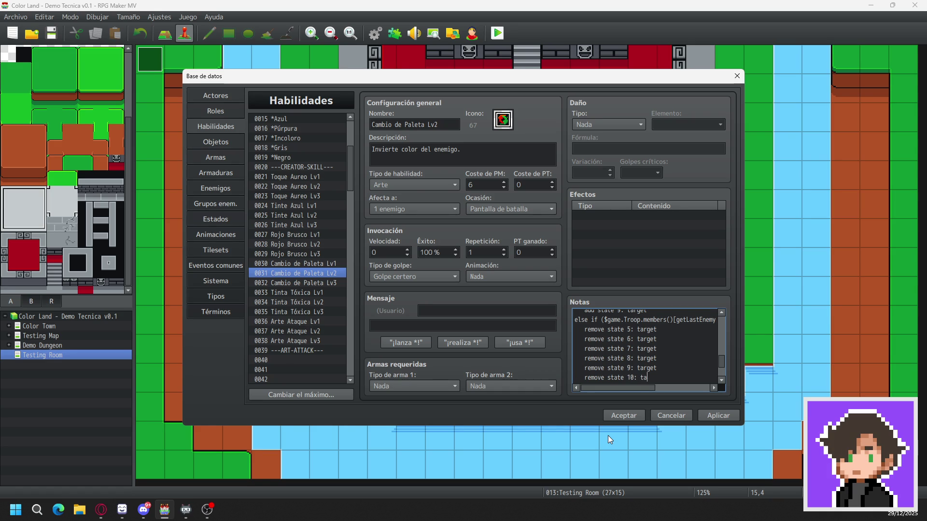
key("Return")
type("remove")
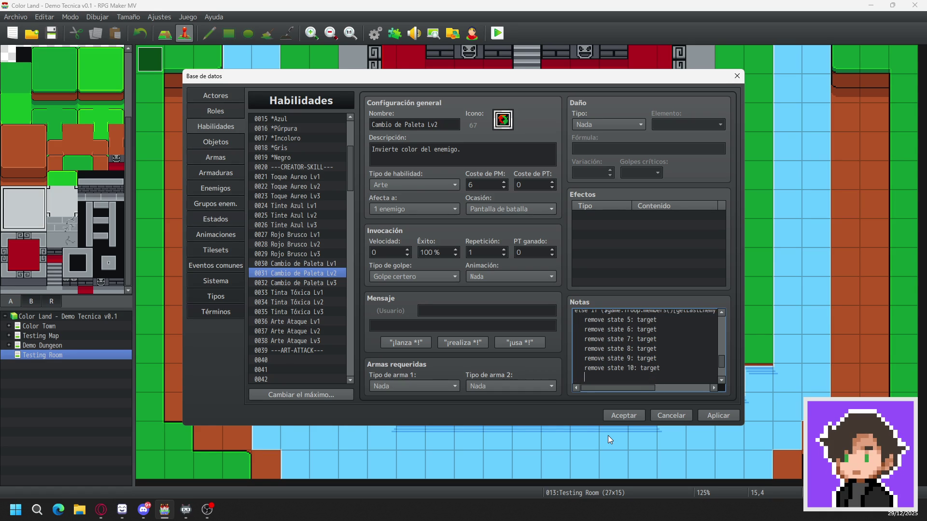
type(" state")
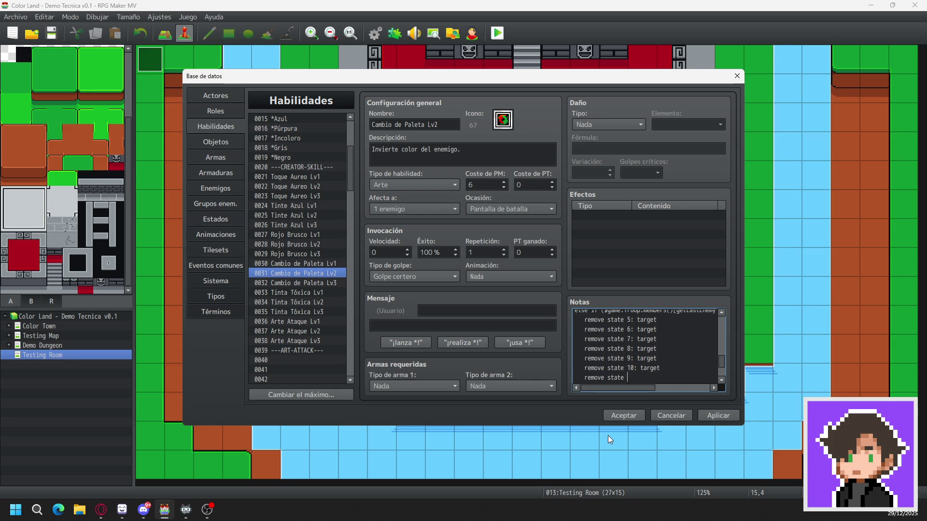
type(" 11:")
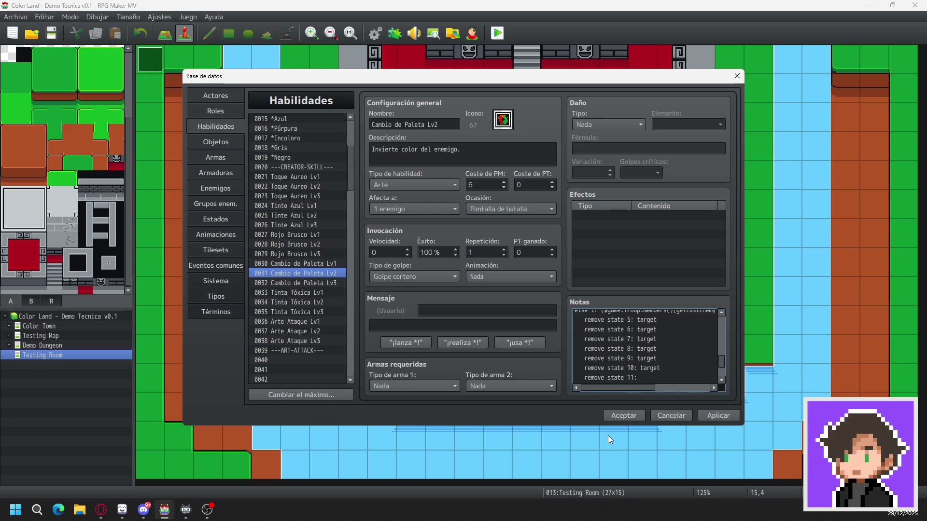
type(" target")
key("Return")
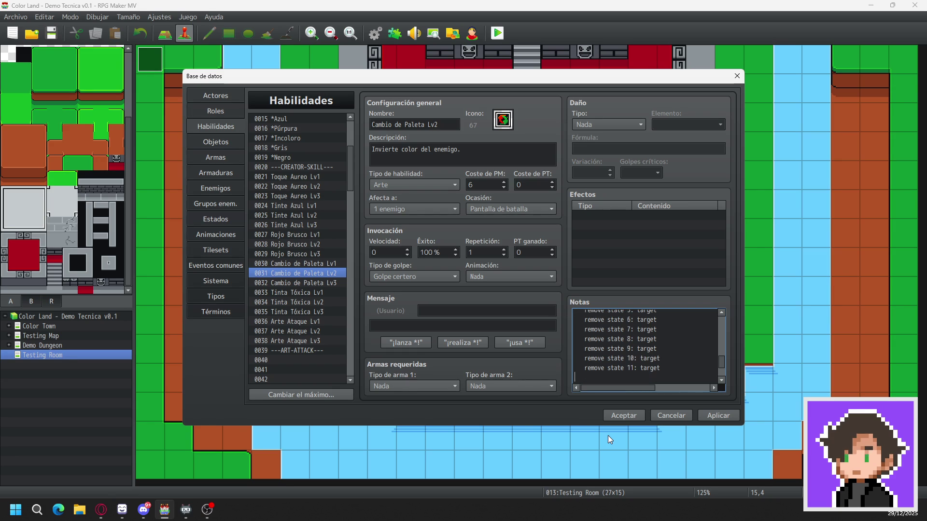
type("remove")
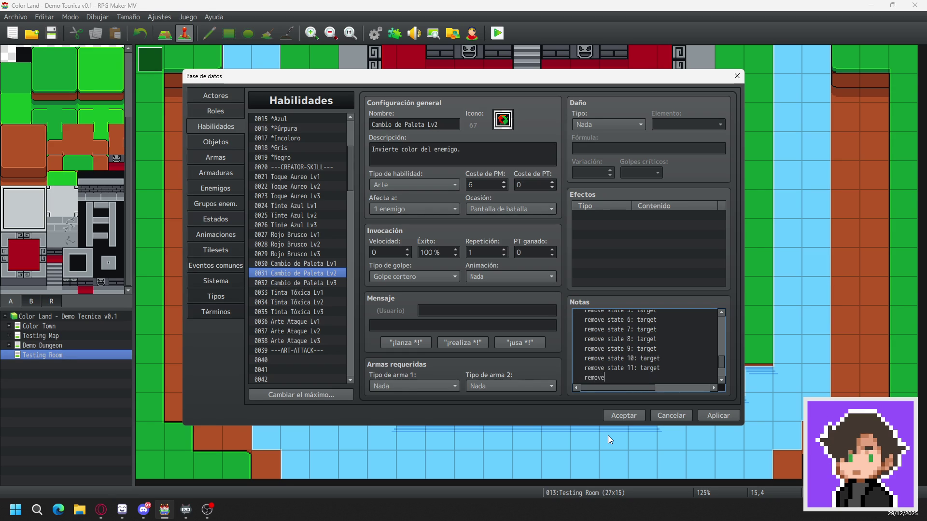
type(" state 12: target")
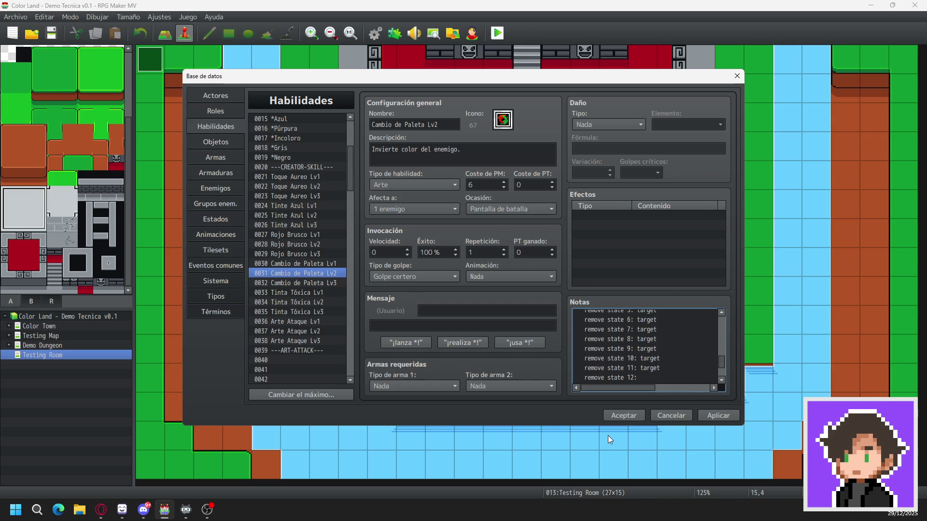
key("ctrl+v")
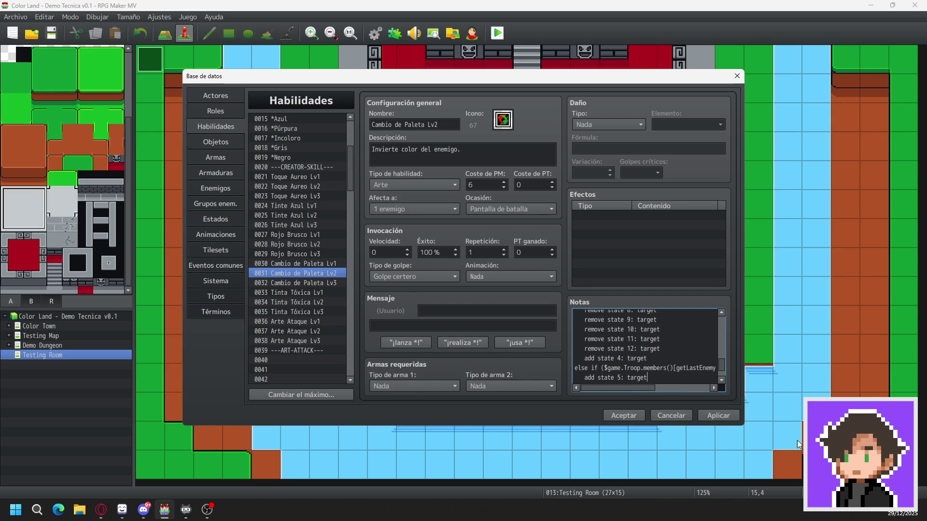
key("ctrl+v")
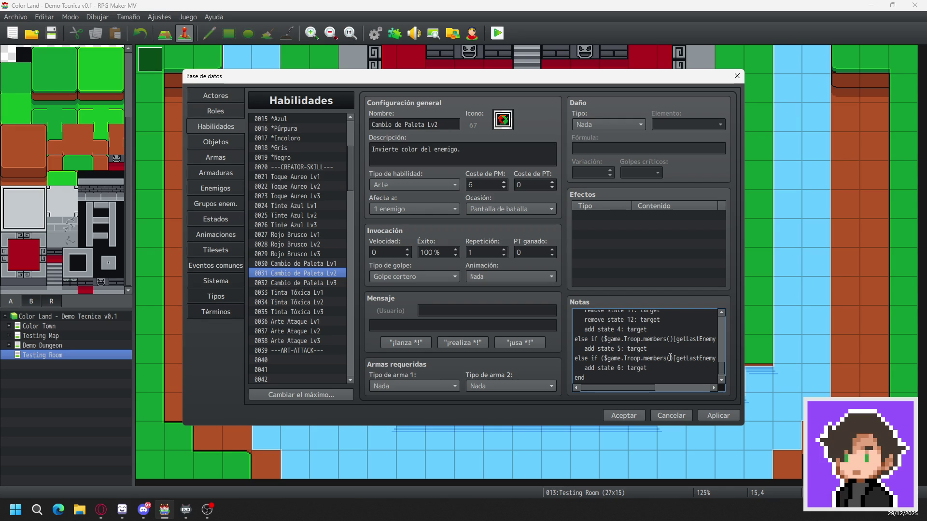
- Insert a blank line after the else-if condition, just above 'add state 5: target'
scroll(669, 356, "up", 2)
scroll(669, 356, "up", 4)
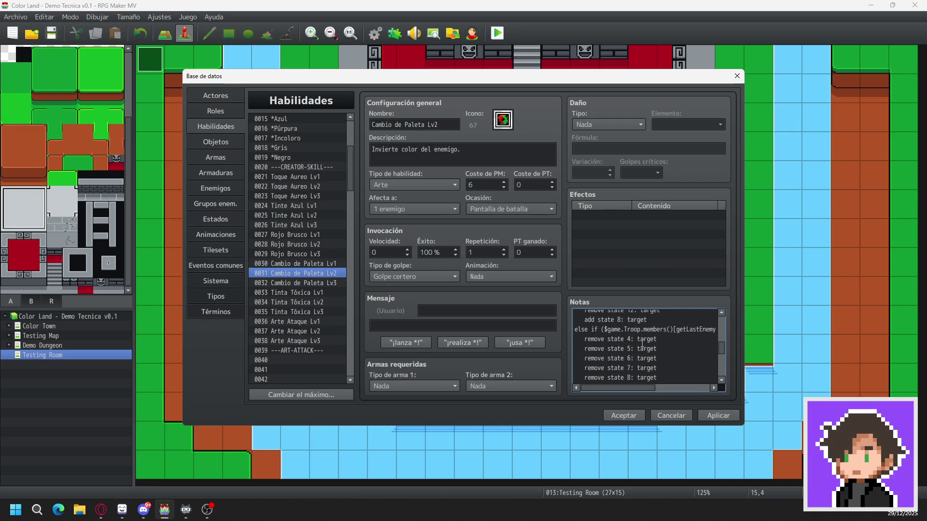
scroll(642, 343, "up", 2)
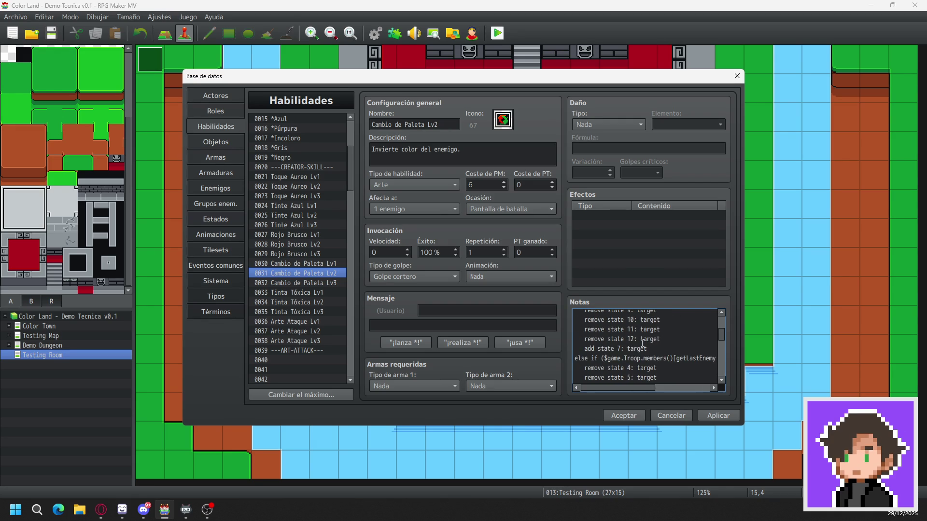
scroll(642, 343, "down", 4)
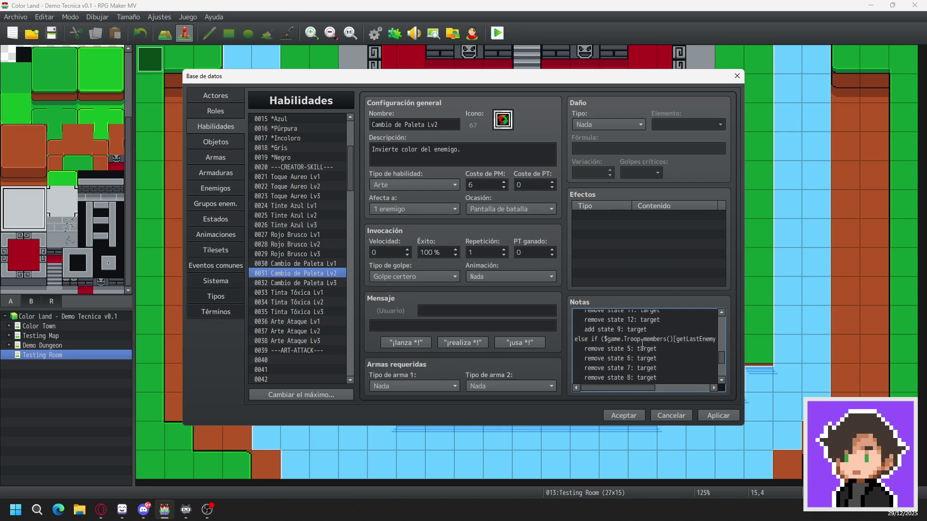
scroll(642, 344, "down", 3)
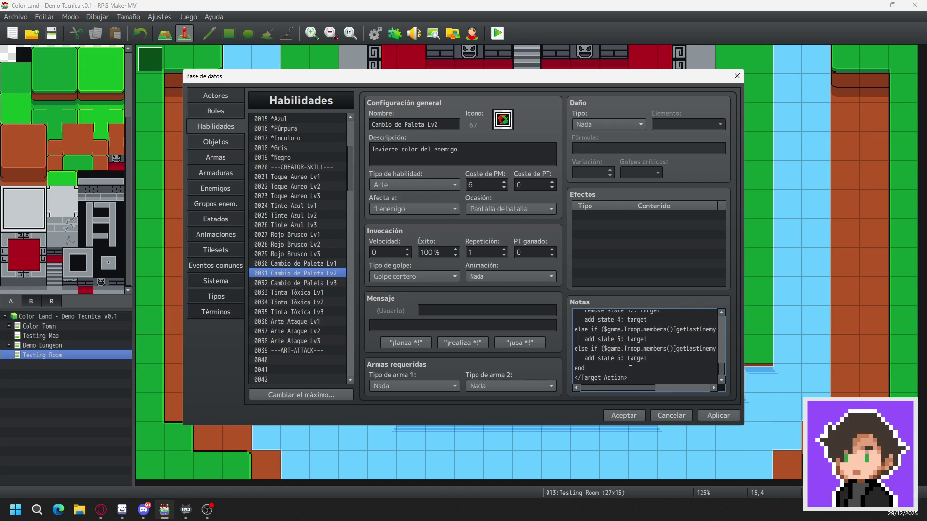
scroll(643, 348, "up", 1)
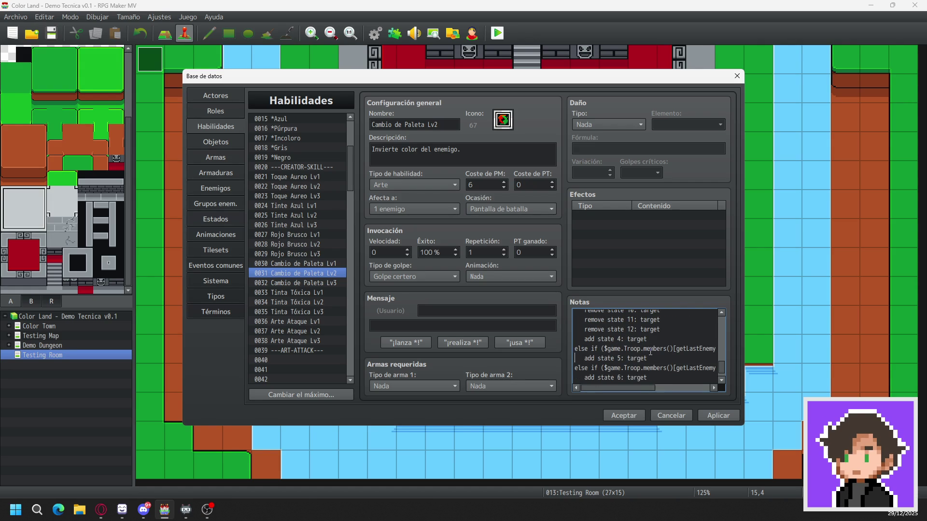
key("Return")
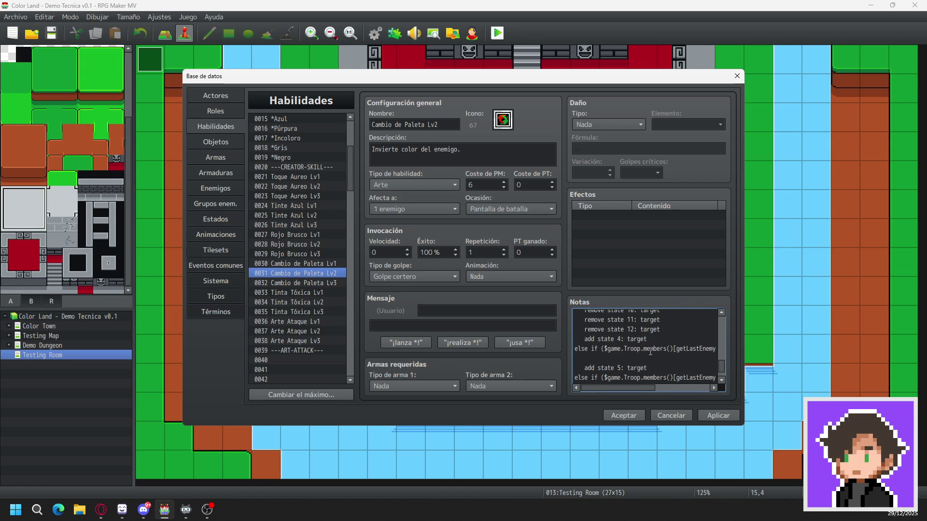
- Type 'remove state 4/6/7: target' lines under the state 5 condition
type("remove stat")
type("e")
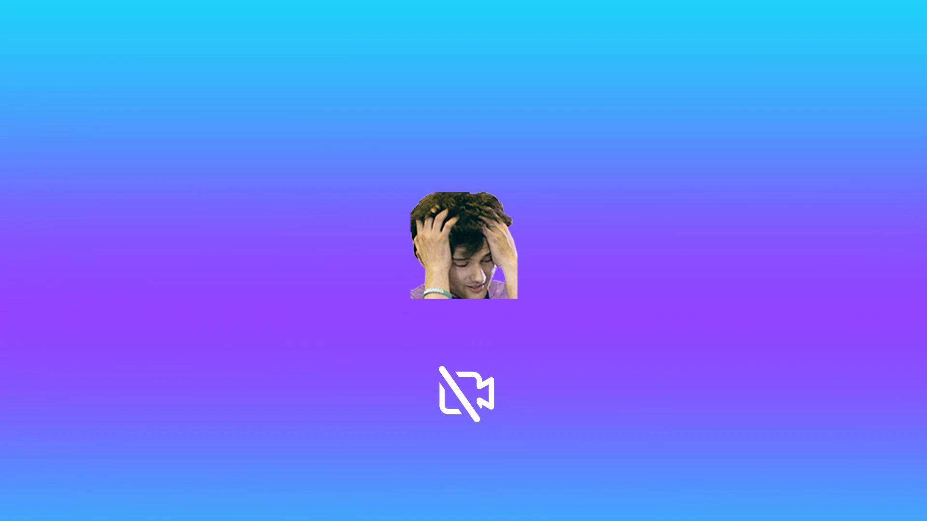
type("ate 7: target")
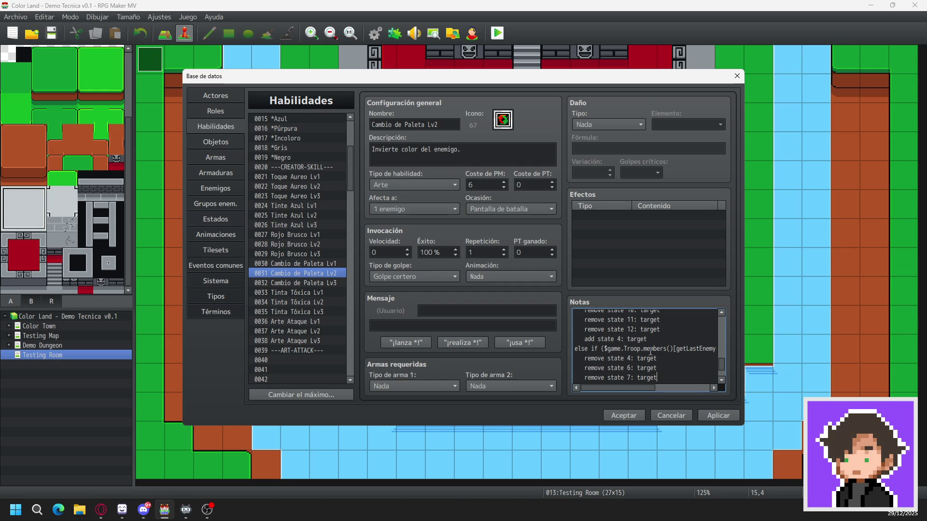
- Add 'remove state 8', 'remove state 9' and 'remove state 10: target' lines to the state-5 branch
key("Return")
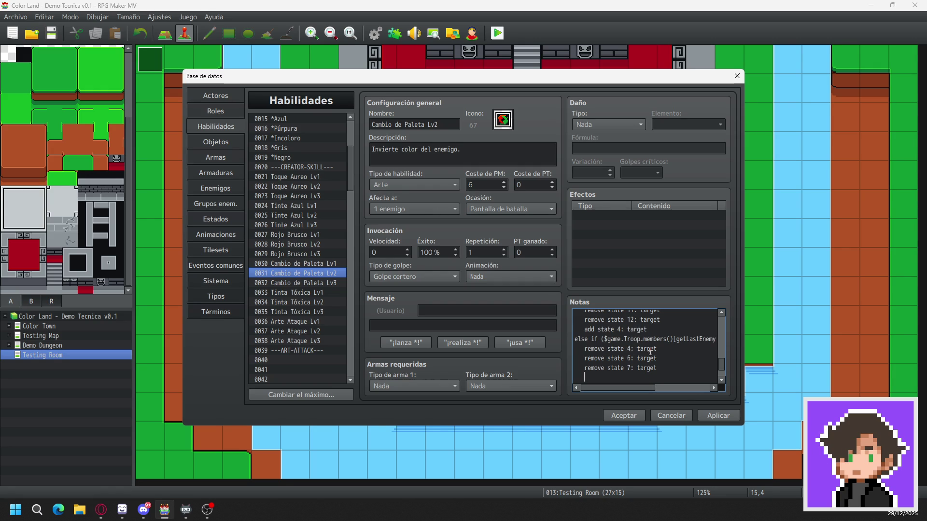
type("remove ")
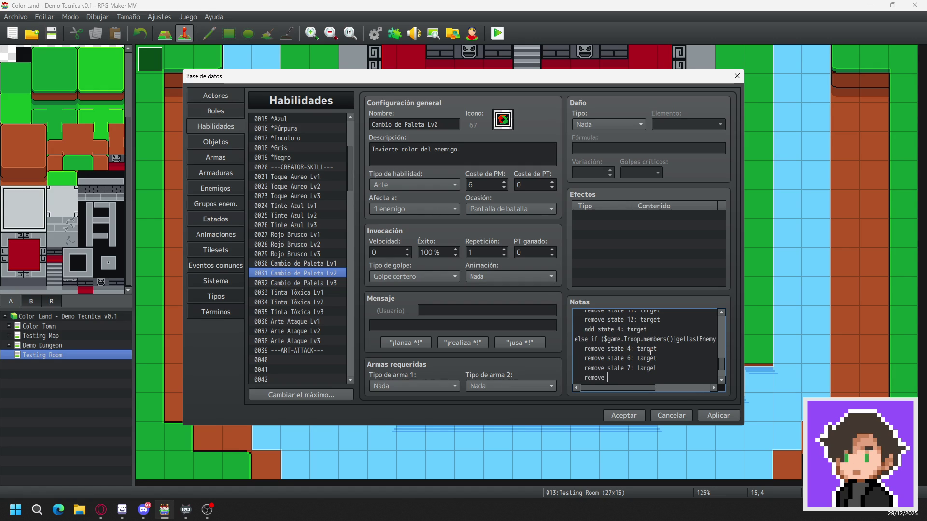
type("state 8: target")
key("Return")
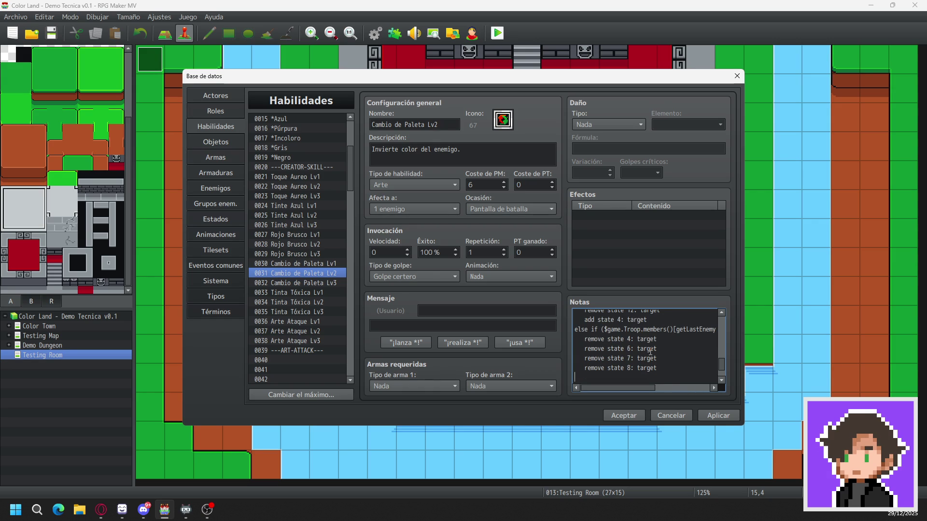
type("remove")
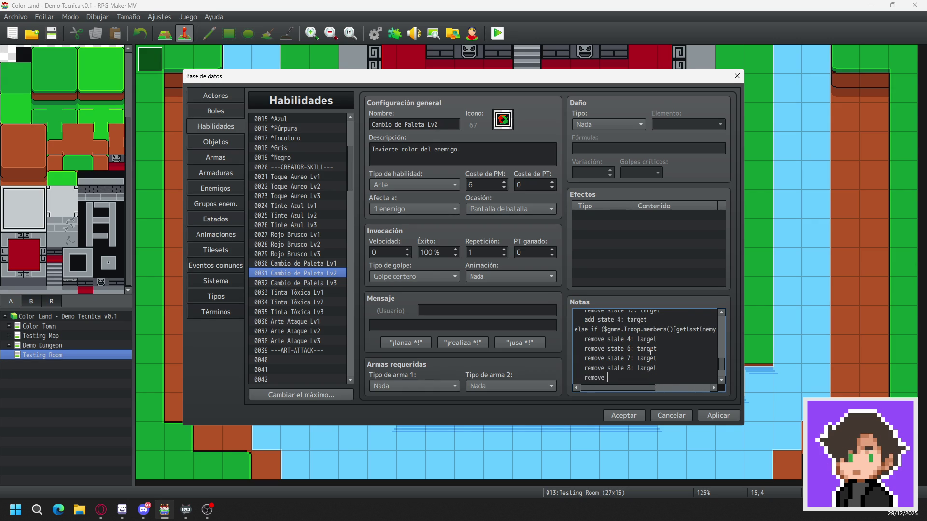
type(" state ")
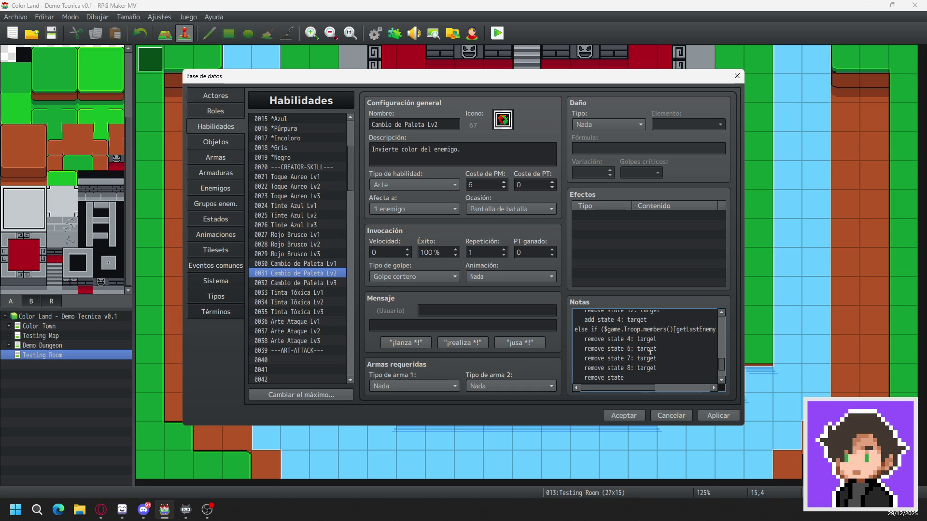
type("9: target")
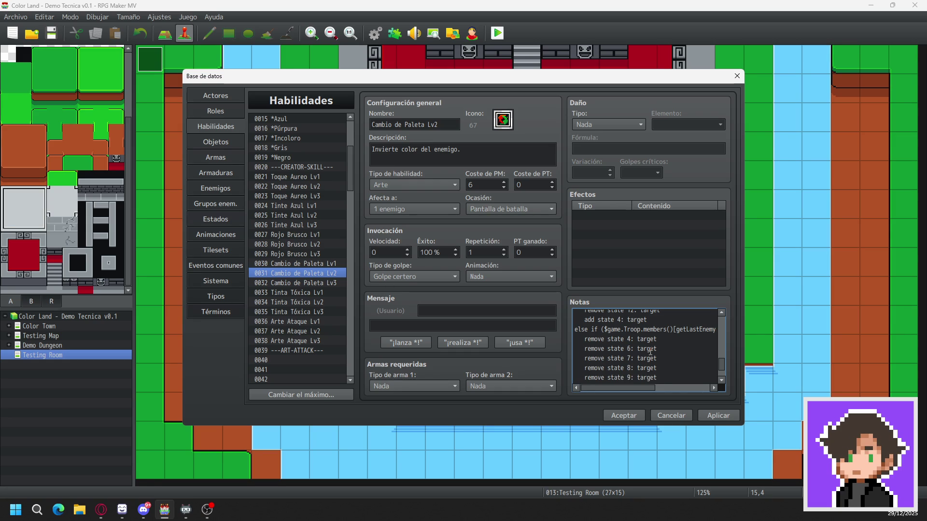
key("Return")
type("rem")
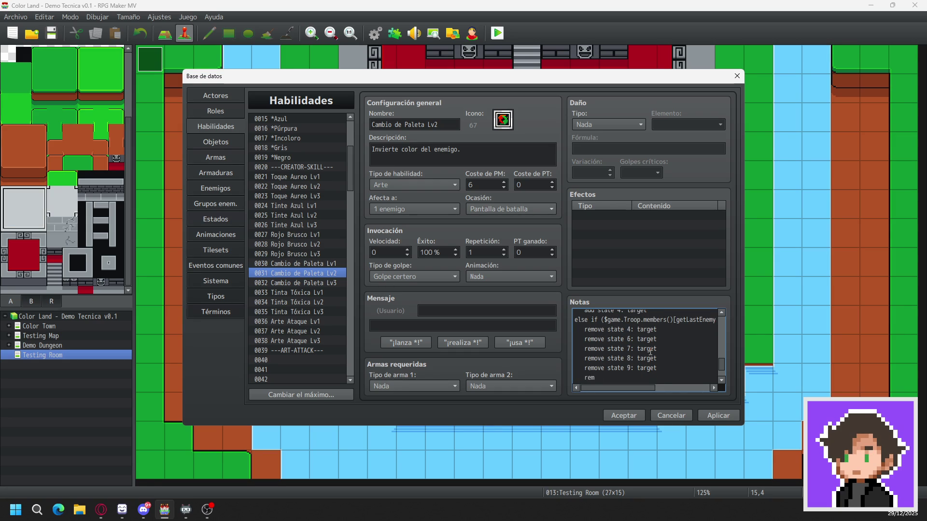
type("ove state")
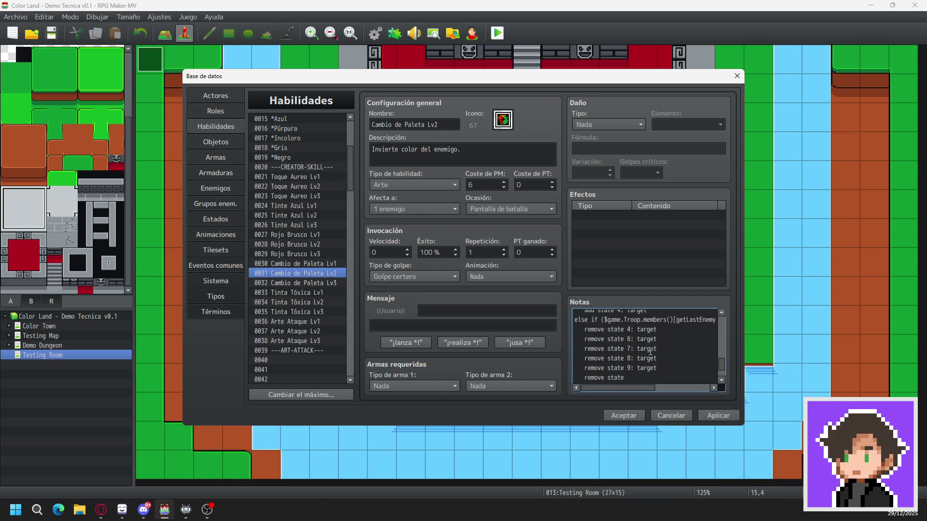
type("10: ")
type("target")
- Add 'remove state 11: target', fixing the 'removr' typo, and begin 'remove state 12: target'
key("Return")
type("remo")
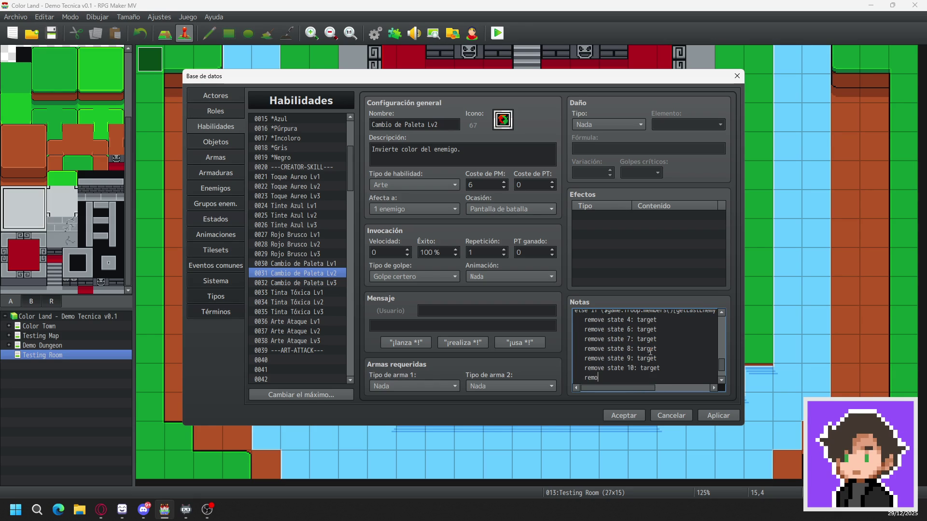
type("vr state")
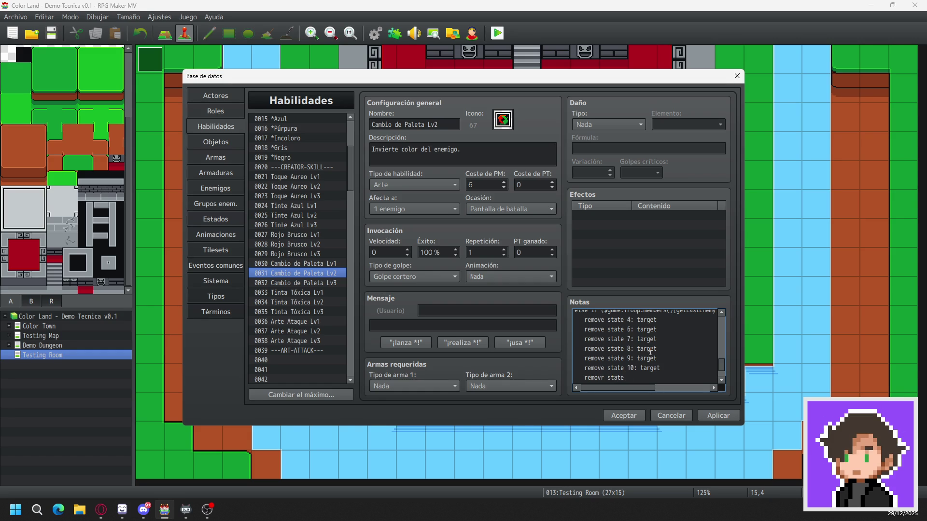
type(" 11: target")
key("Return")
key("Up")
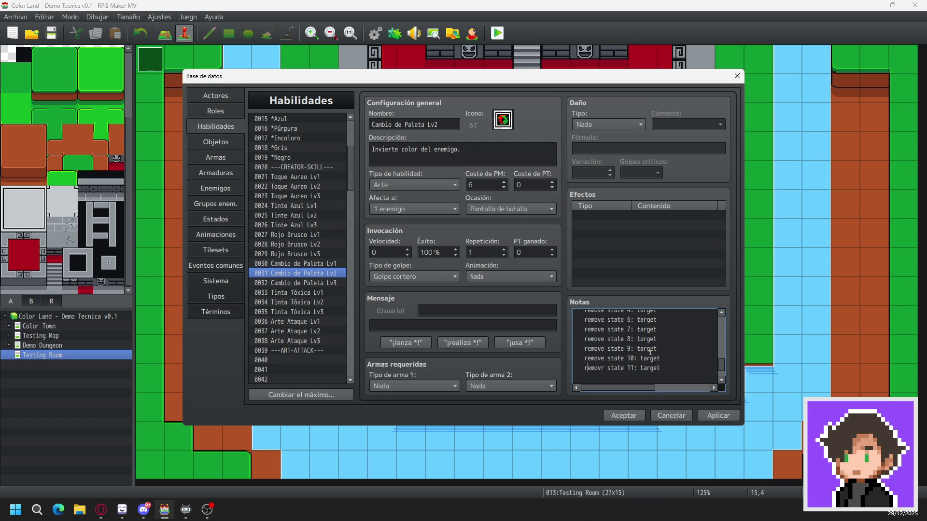
key("BackSpace")
type("e")
key("Down")
type("r")
type("emo")
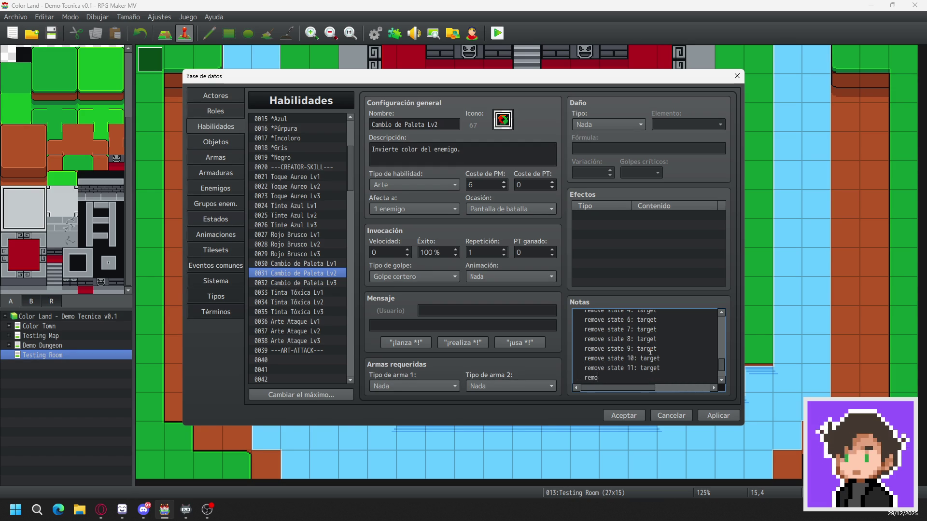
type("ve state")
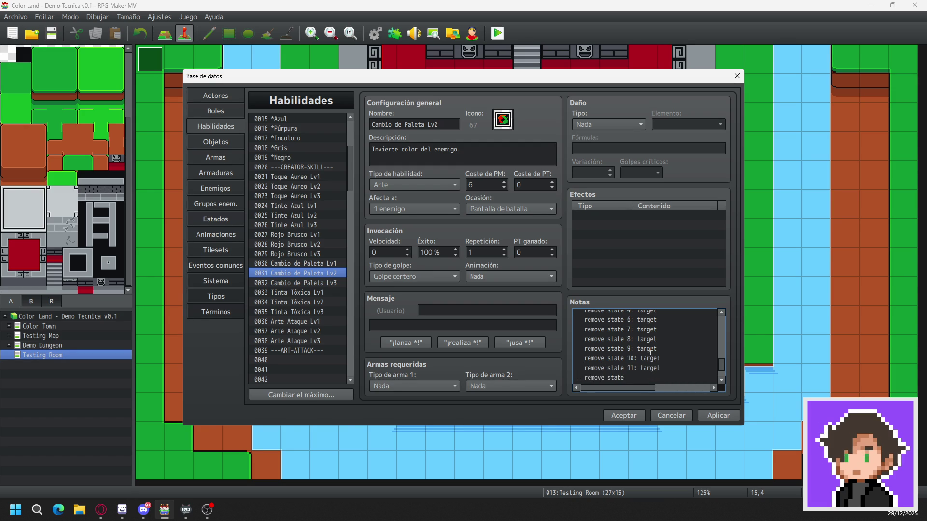
type(" 12: ")
type("target")
- In the state-6 branch, add a 'remove state 4: target' line
key("ctrl+v")
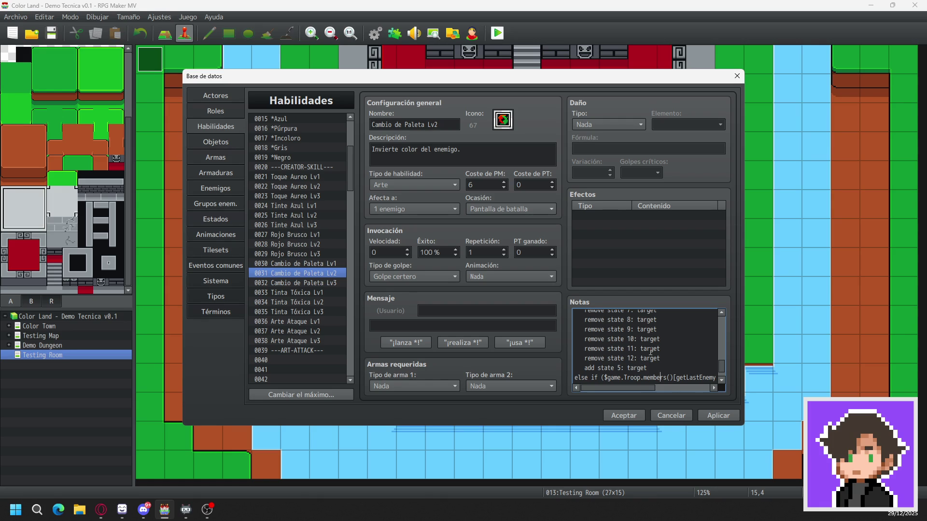
scroll(651, 371, "down", 1)
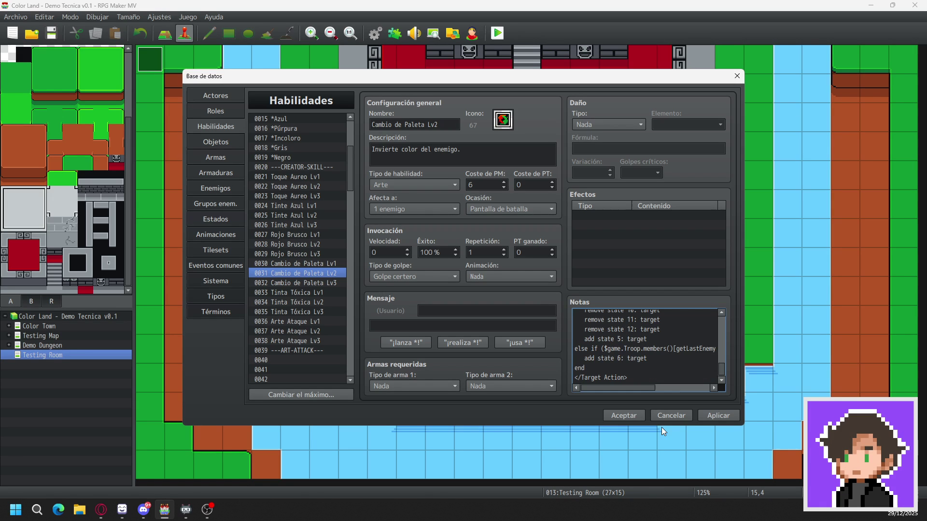
key("Return")
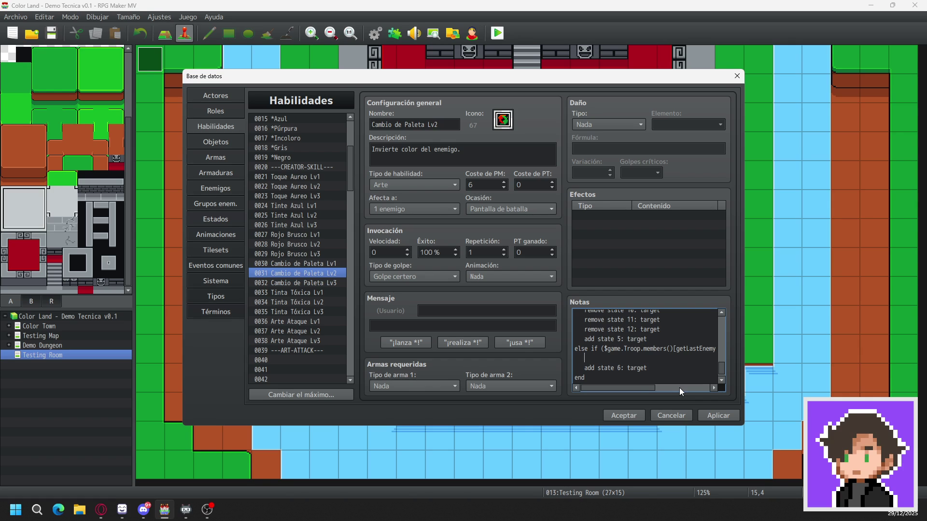
type("remove state ")
type("4: tar")
type("get")
- Add 'remove state 5: target' and 'remove state 7: target' lines to the state-6 branch
key("Return")
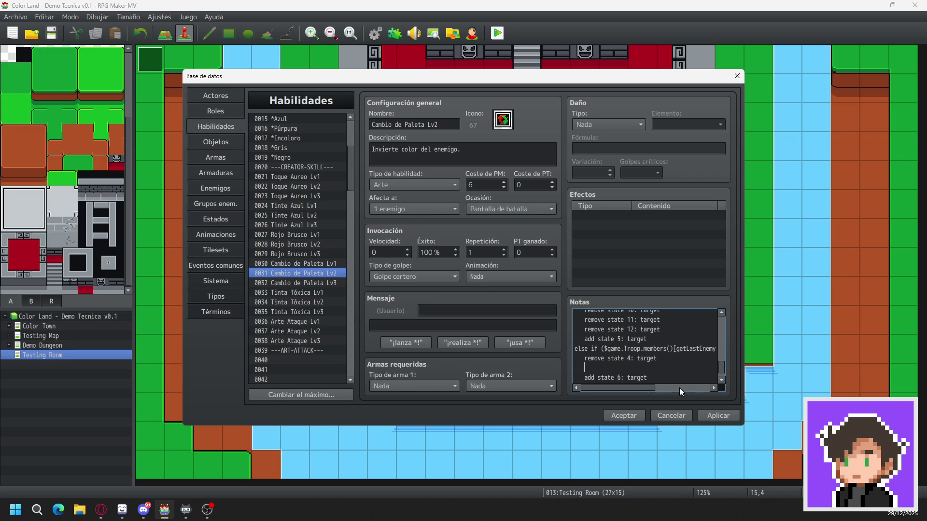
type("remove state 5: target")
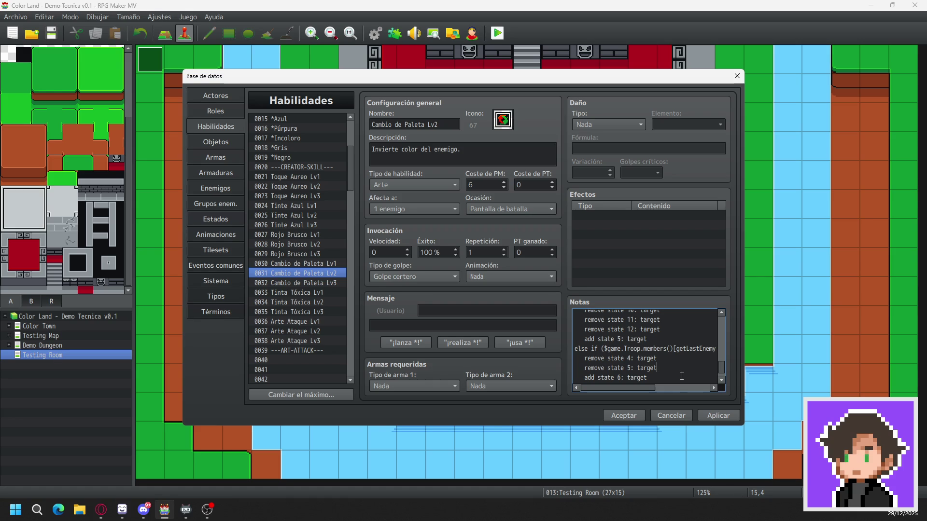
scroll(663, 363, "down", 1)
key("Return")
type("remove state 6:")
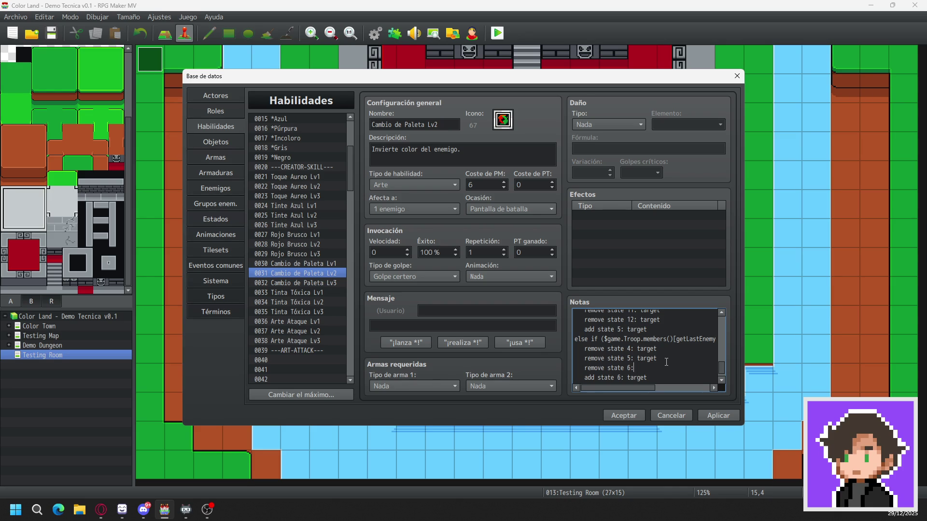
type("  7: target")
key("ctrl+z")
- Add remove lines for states 8, 9, 10 and 11 to the state-6 branch
key("Return")
type("remov")
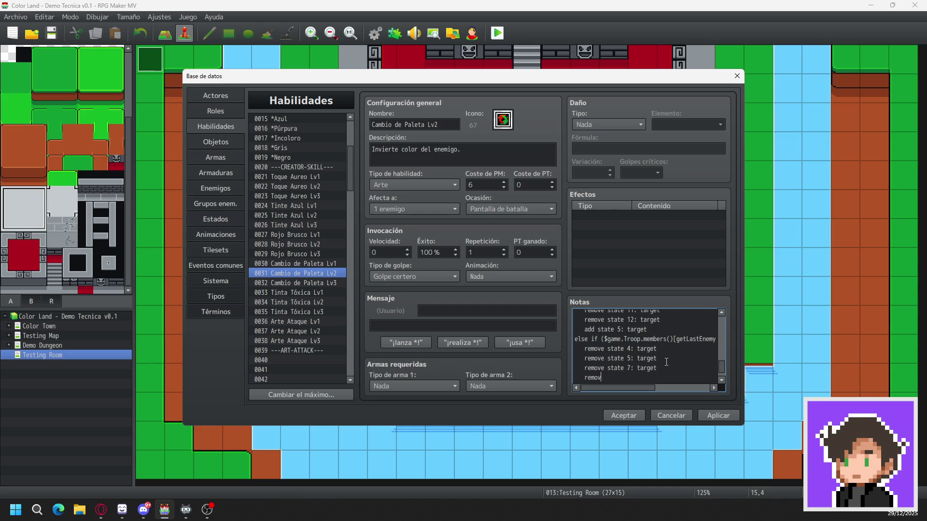
type("e state 8")
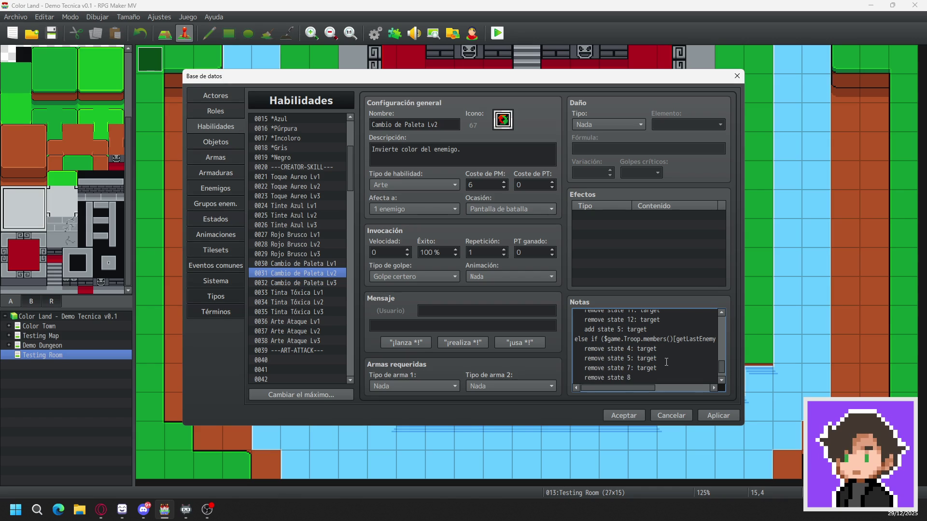
type(": target")
key("Return")
type("remove ")
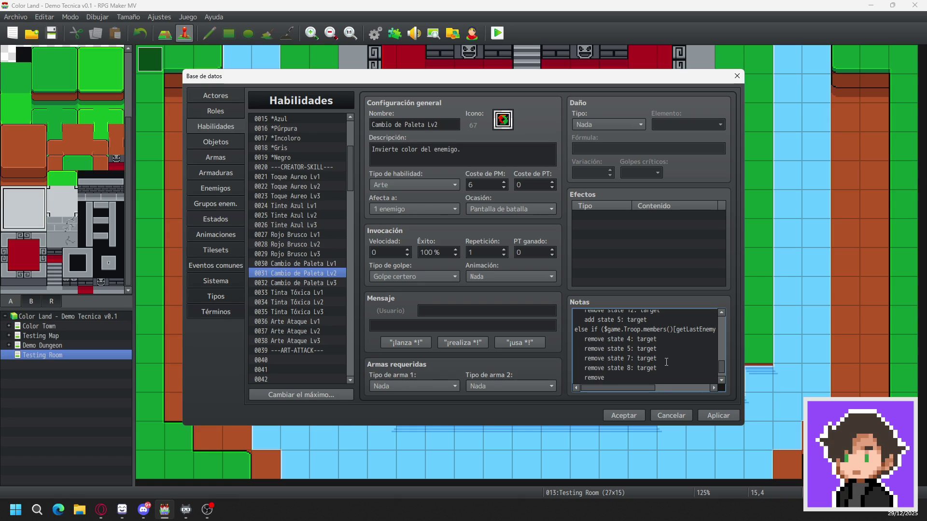
type("state ")
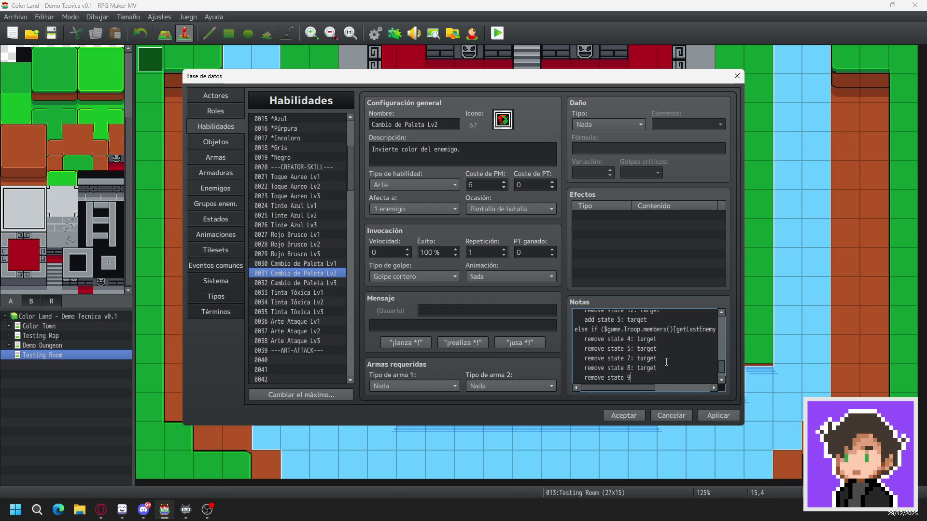
type("9: target")
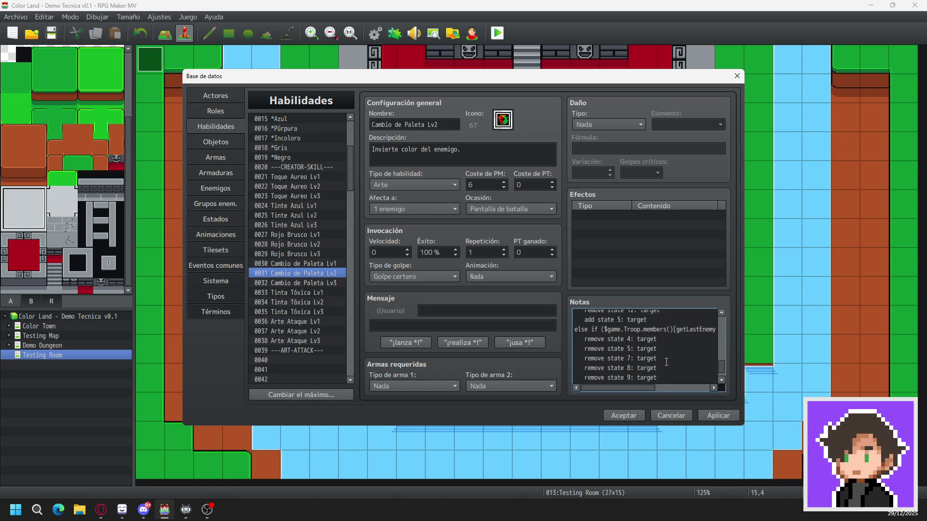
key("Return")
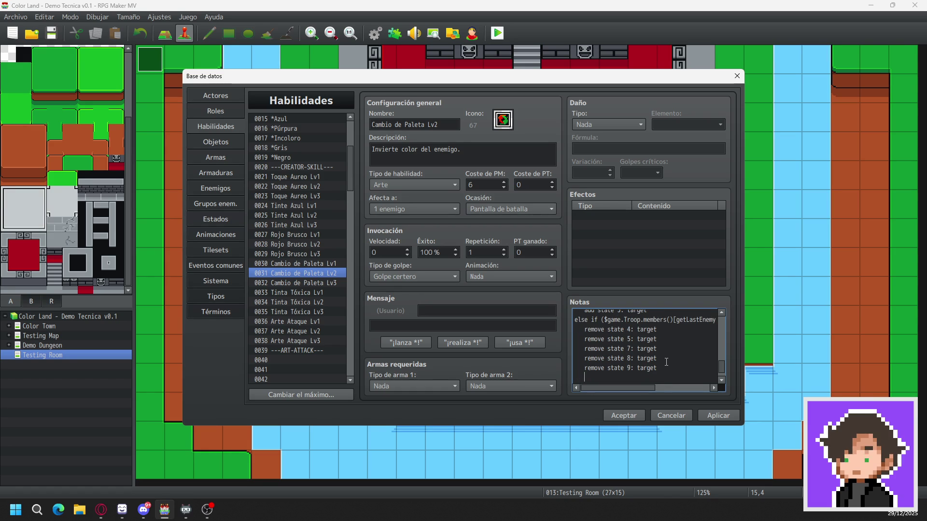
type("remove state 10:")
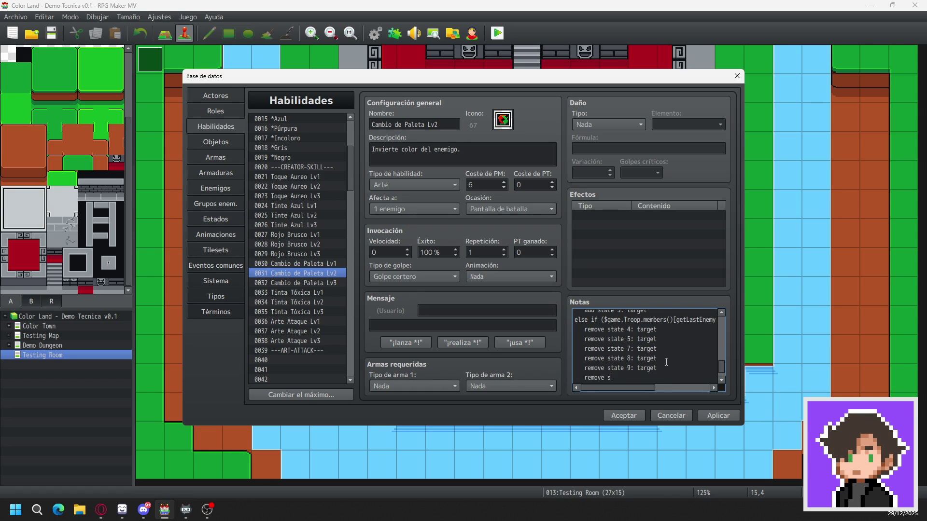
type(" target")
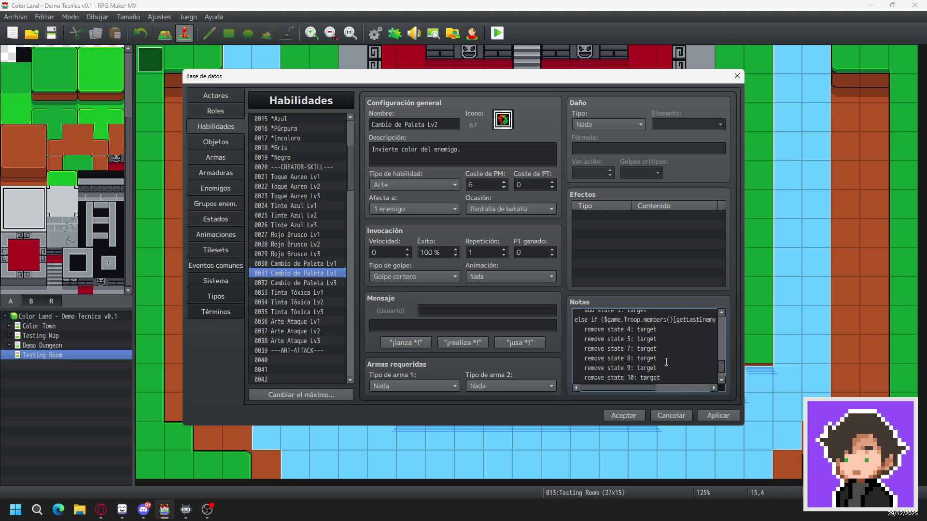
key("Return")
type("remove sta")
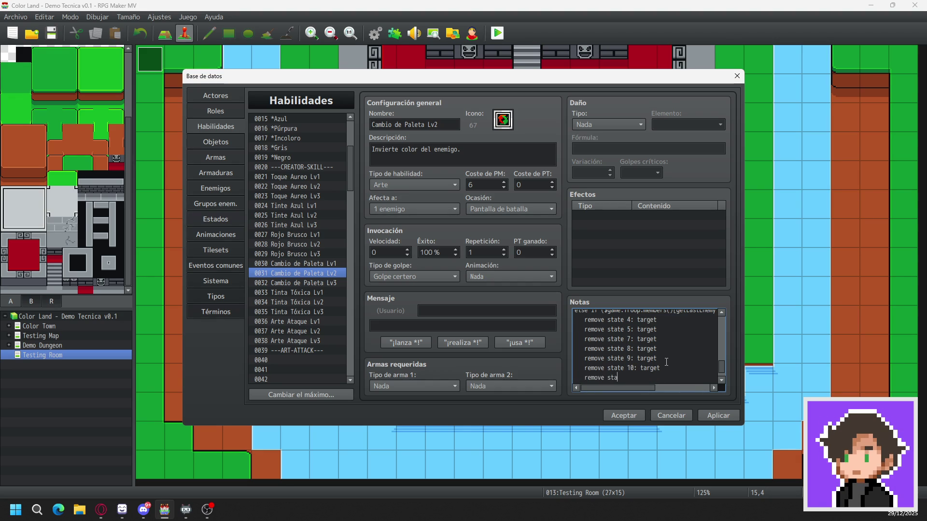
type("te 11")
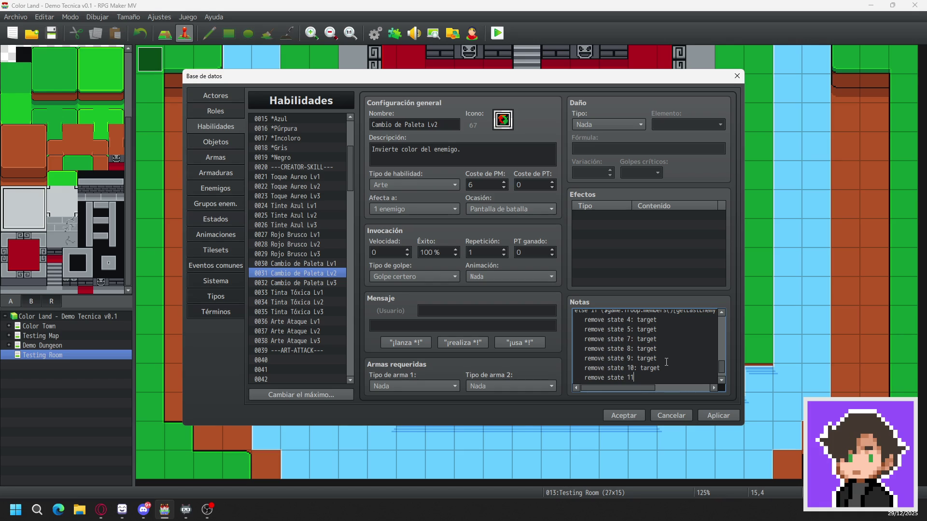
type(": target")
- Add 'remove state 12: target', then paste 'add state 6: target' and the closing </Target Action>
key("Return")
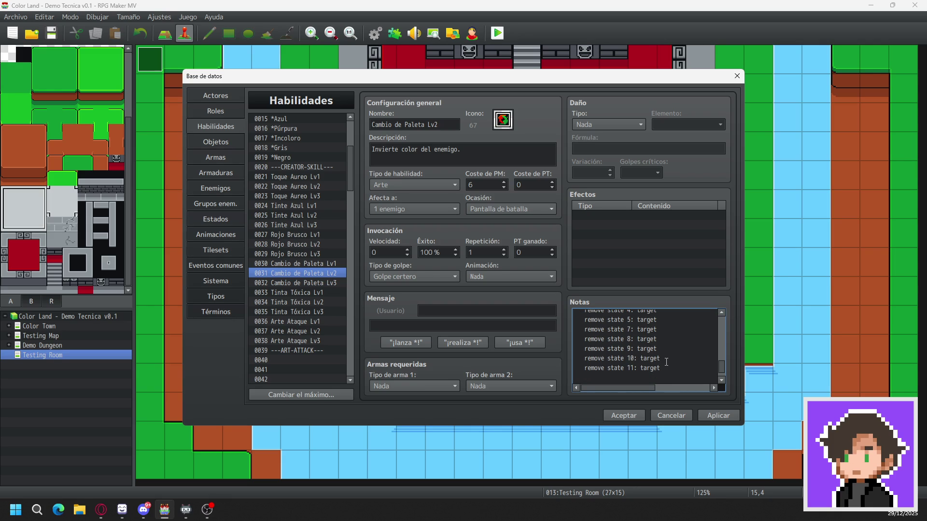
type("remove")
type(" stst")
key("BackSpace")
key("BackSpace")
type("ate")
type(" 12:")
type(" target")
key("ctrl+v")
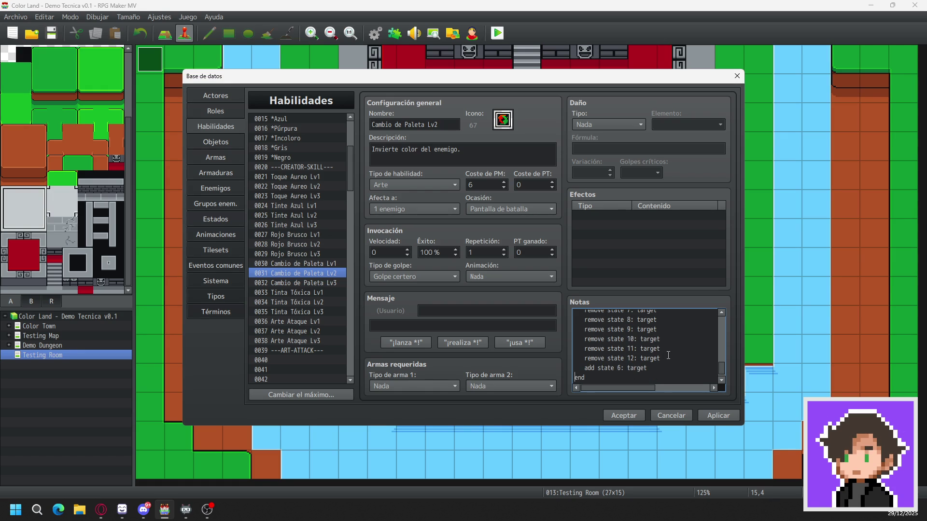
key("ctrl+v")
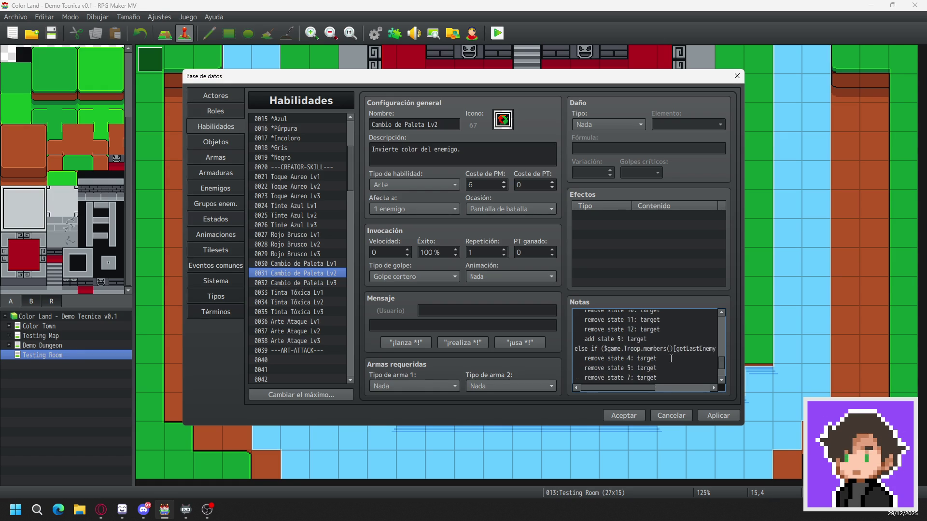
- Apply the Lv2 changes and inspect Cambio de Paleta Lv3's notes calling Common Event 70
left_click(712, 413)
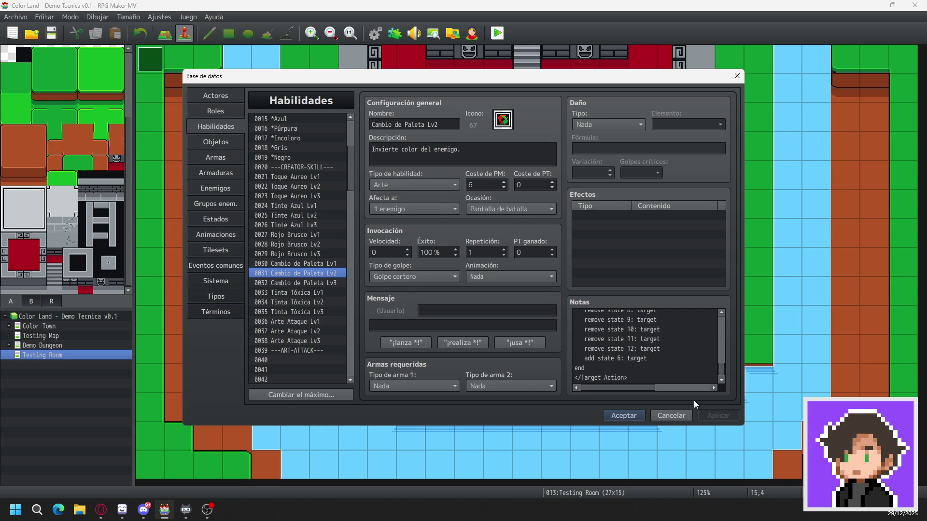
left_click(303, 282)
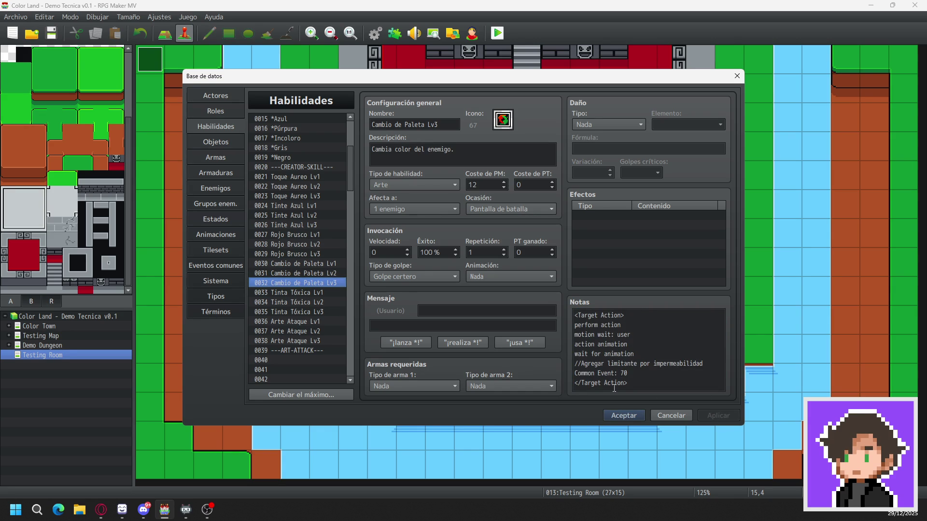
double_click(622, 363)
left_click(701, 365)
left_click(632, 375)
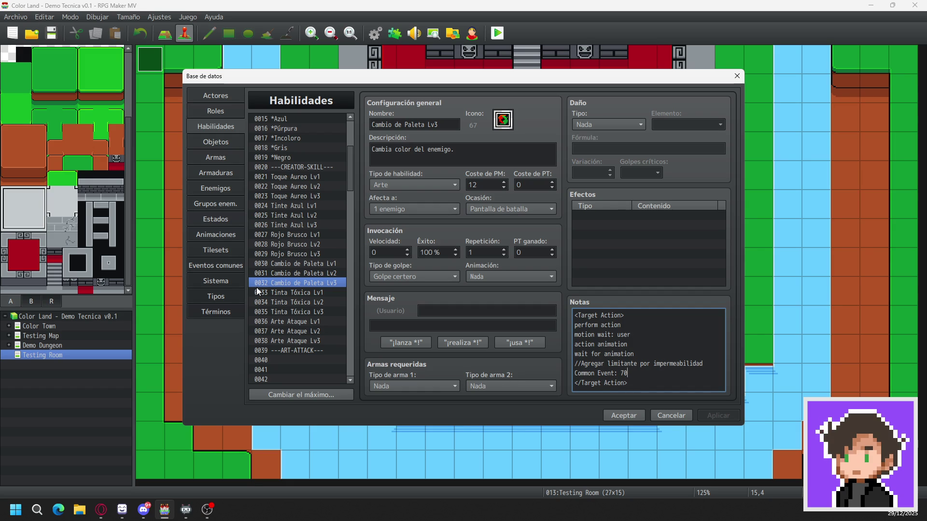
- Check common event 0070 Pallete_Change_Lv3, close with Aceptar, and reopen the database on Habilidades
left_click(217, 270)
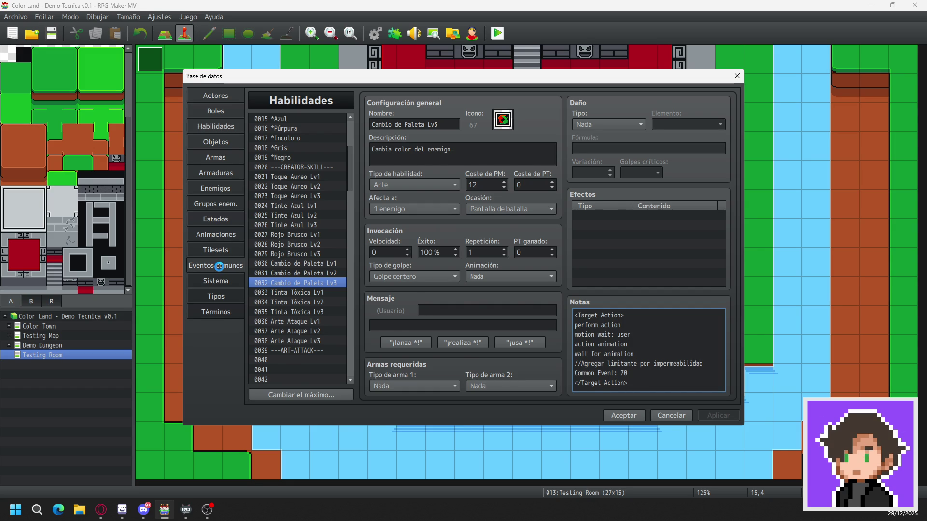
scroll(315, 284, "down", 8)
scroll(314, 283, "down", 8)
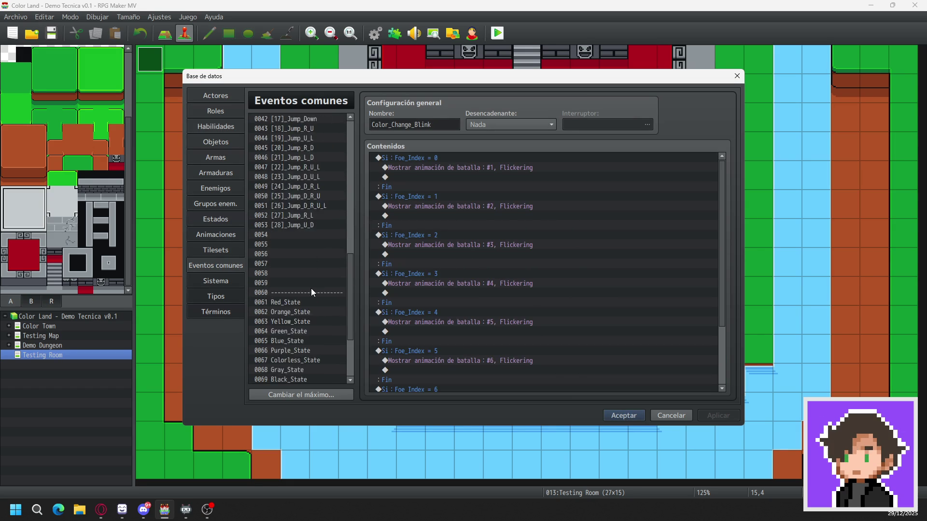
left_click(300, 313)
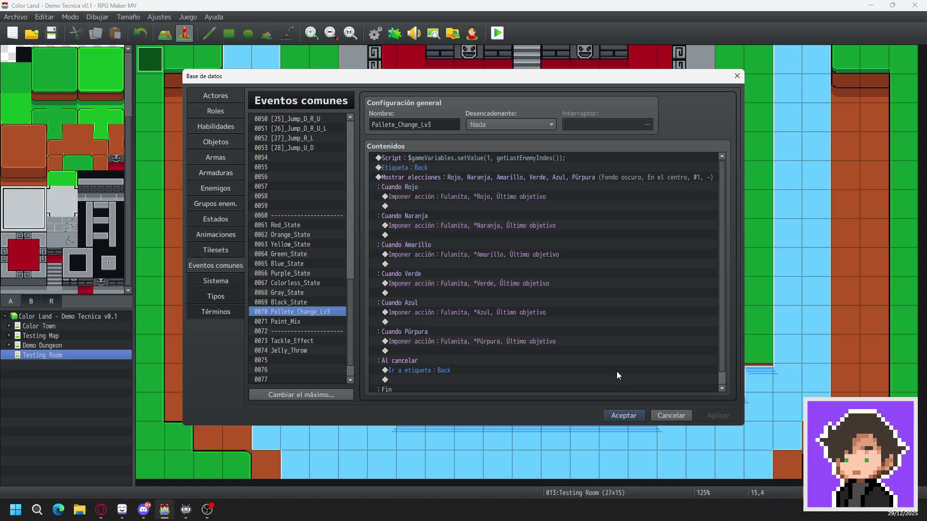
left_click(621, 414)
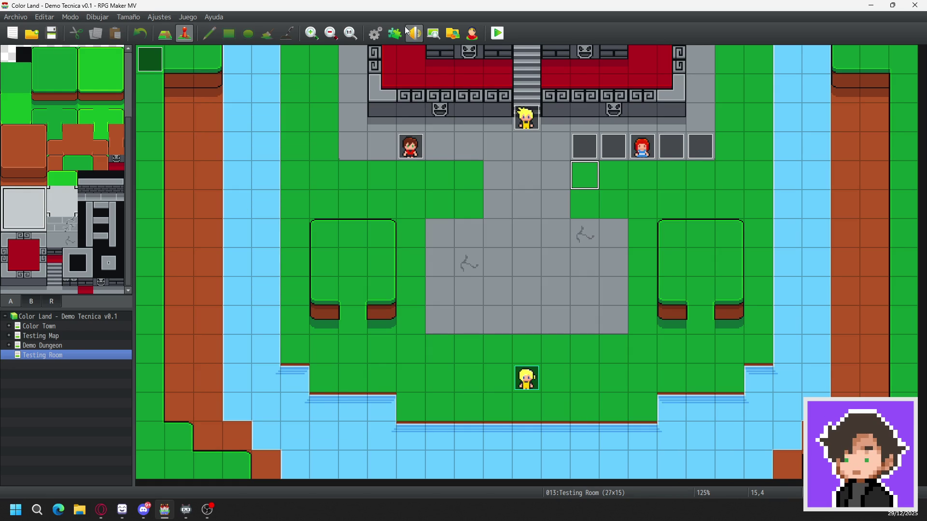
left_click(375, 34)
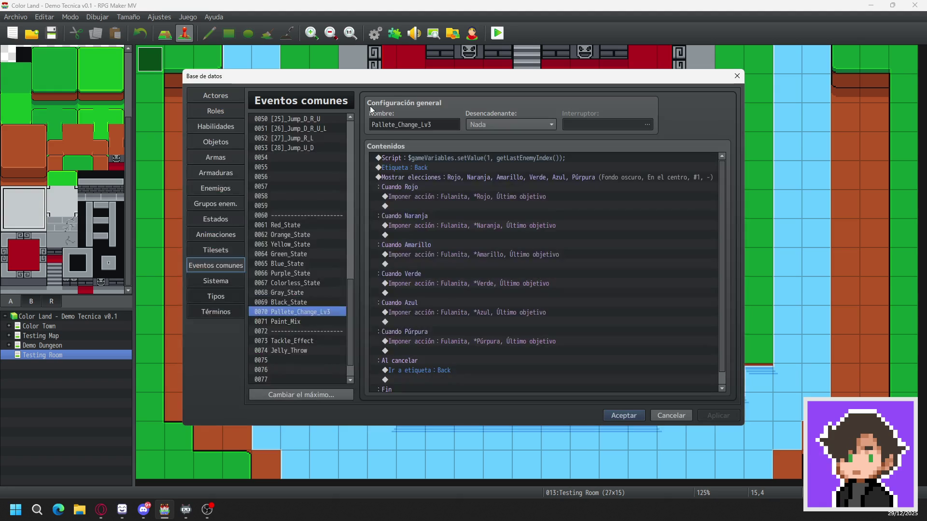
left_click(215, 126)
scroll(300, 318, "down", 15)
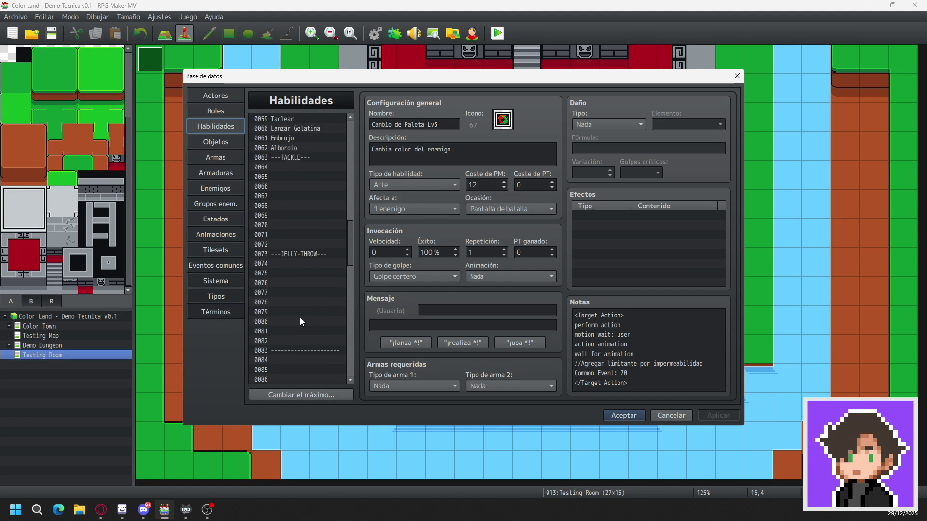
- In skill 0074's notes, add a new line after 'action effect' beginning with 'if ('
left_click(305, 216)
scroll(586, 344, "down", 2)
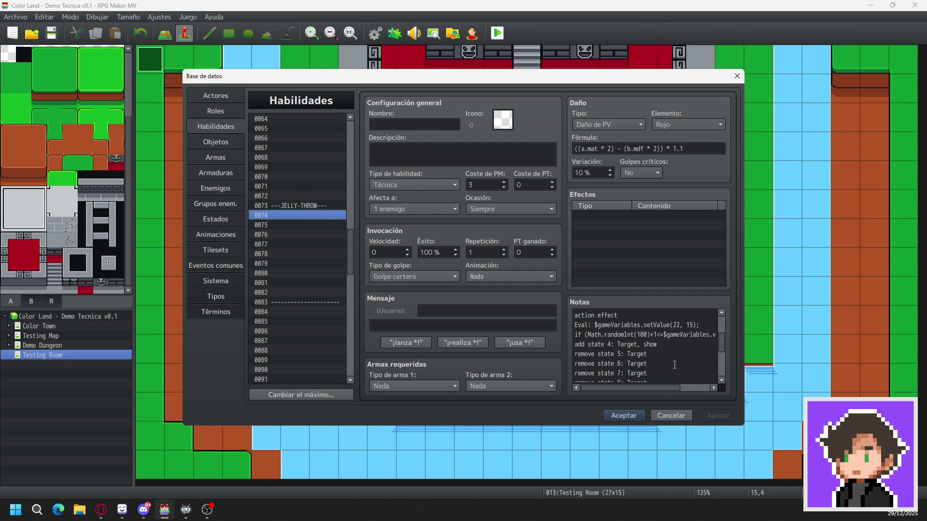
left_click(701, 320)
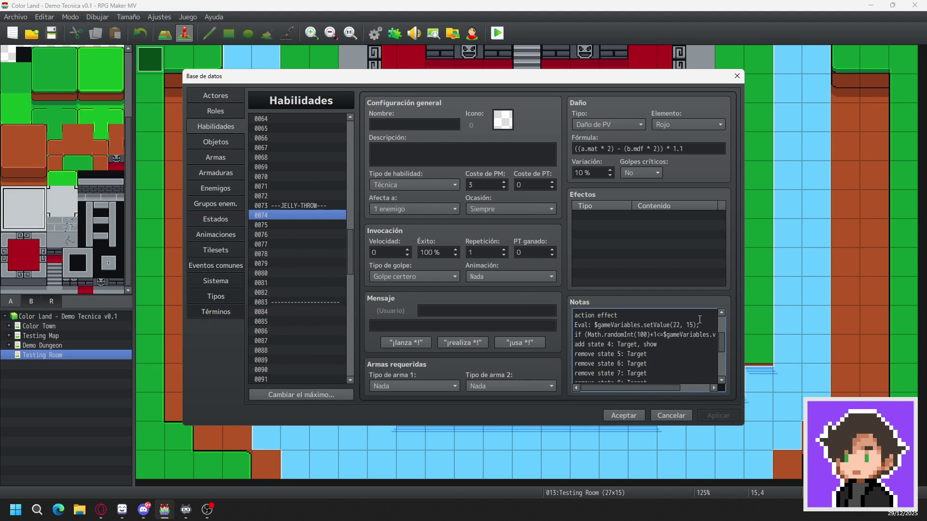
scroll(631, 316, "down", 3)
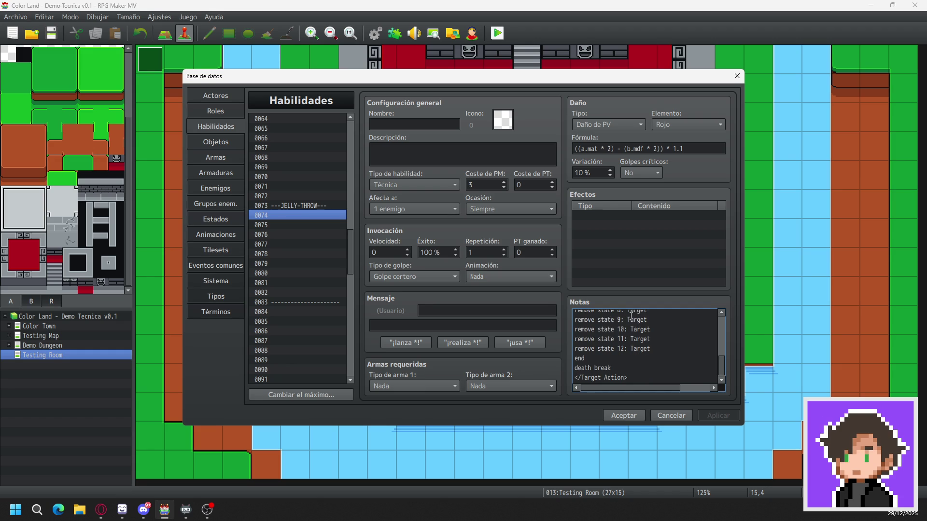
scroll(681, 362, "up", 3)
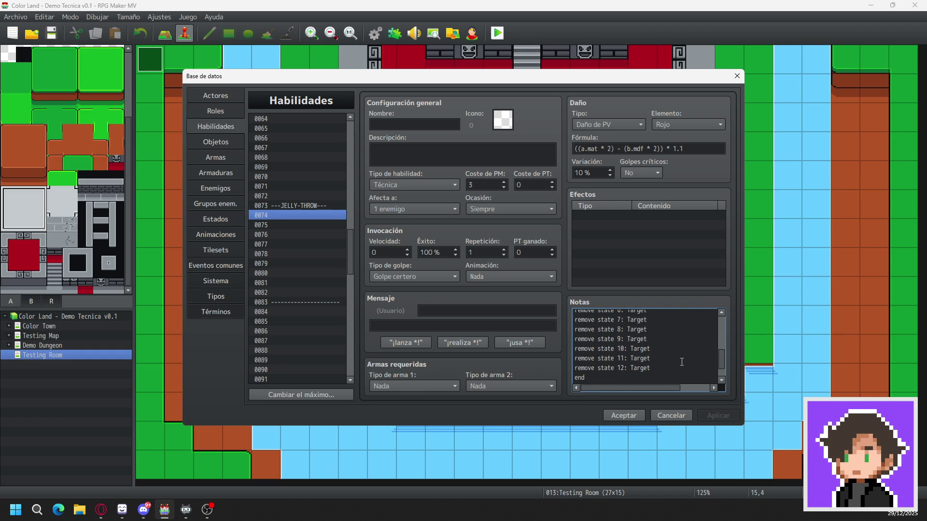
left_click(682, 362)
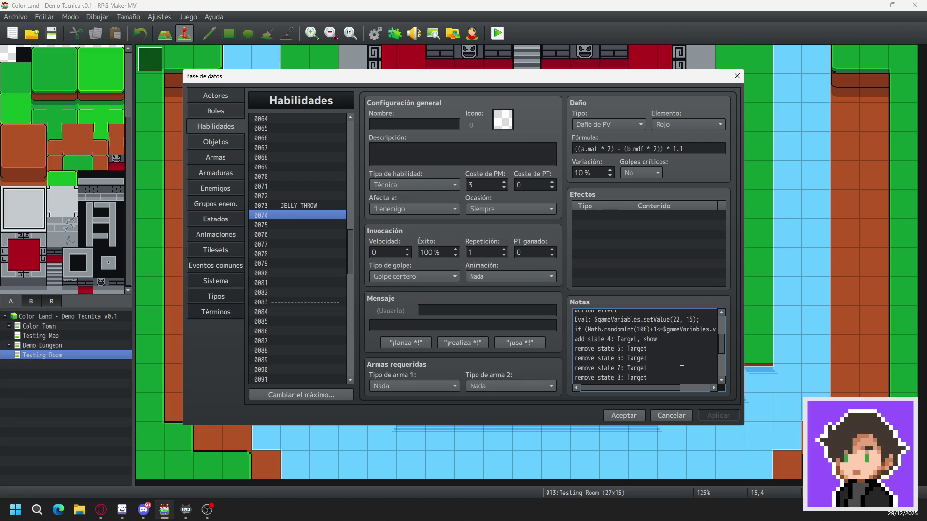
scroll(640, 325, "up", 1)
scroll(641, 325, "up", 1)
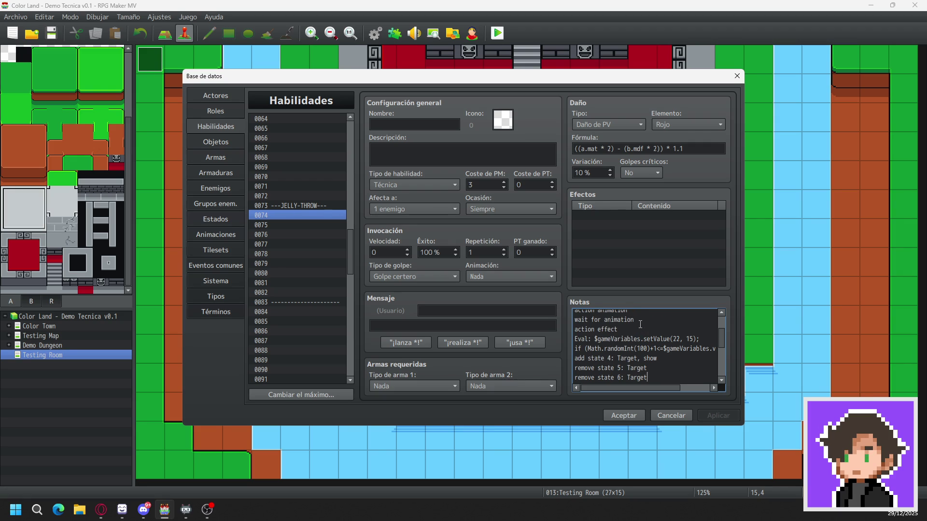
left_click(628, 330)
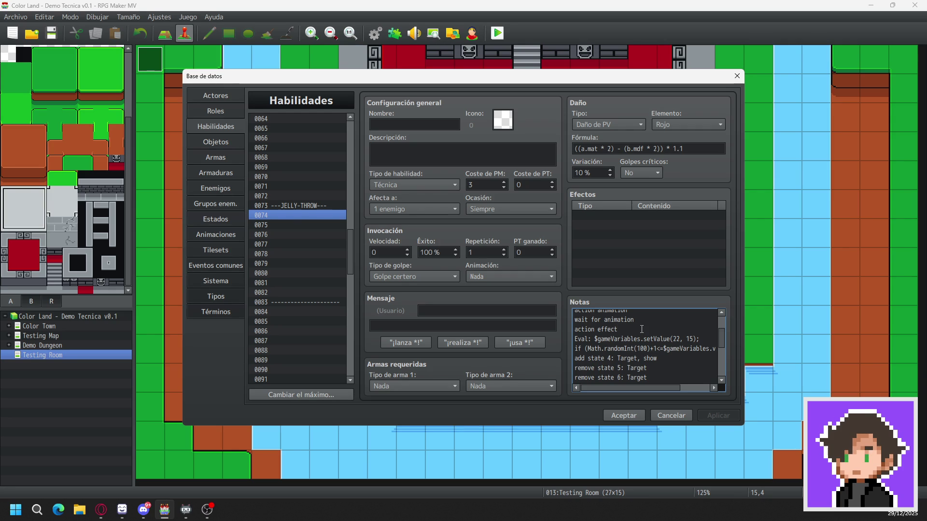
key("Return")
type("if ")
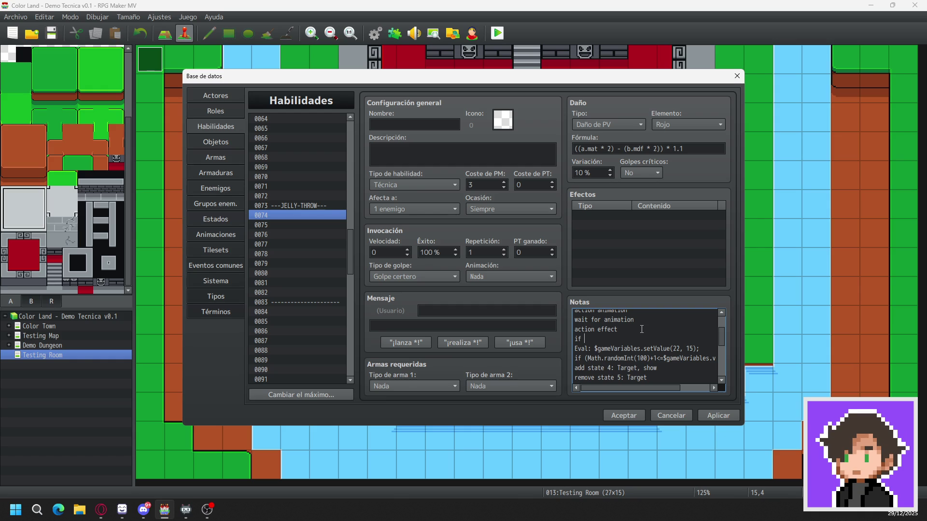
type("(target.isAlive(")
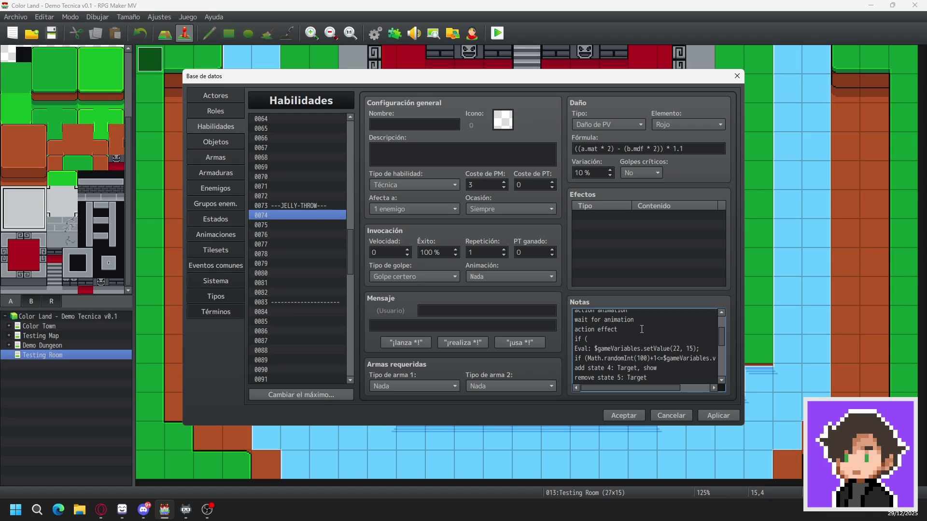
- Complete skill 0074's if line with target.isAlive()) and add an extra end line below it
type("target")
type(".isAli")
type("ve())")
scroll(643, 330, "down", 5)
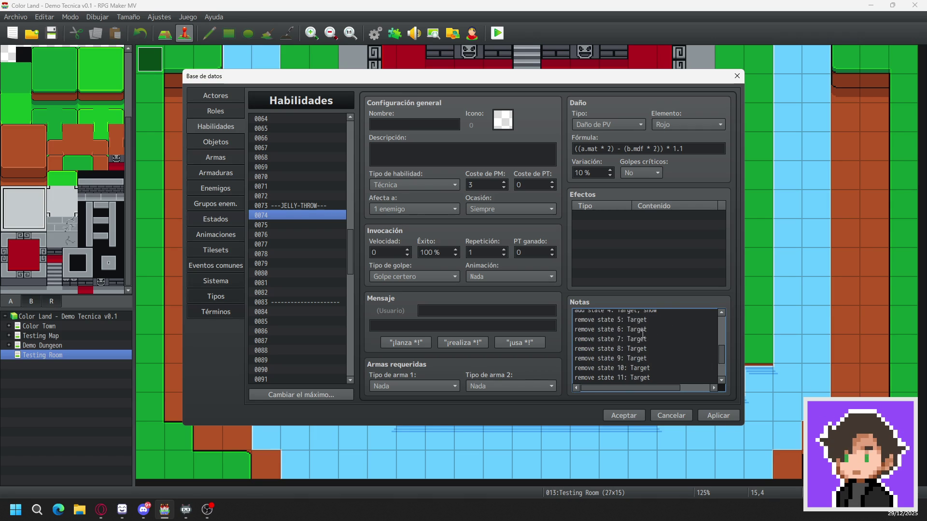
left_click(594, 358)
key("Return")
type("end")
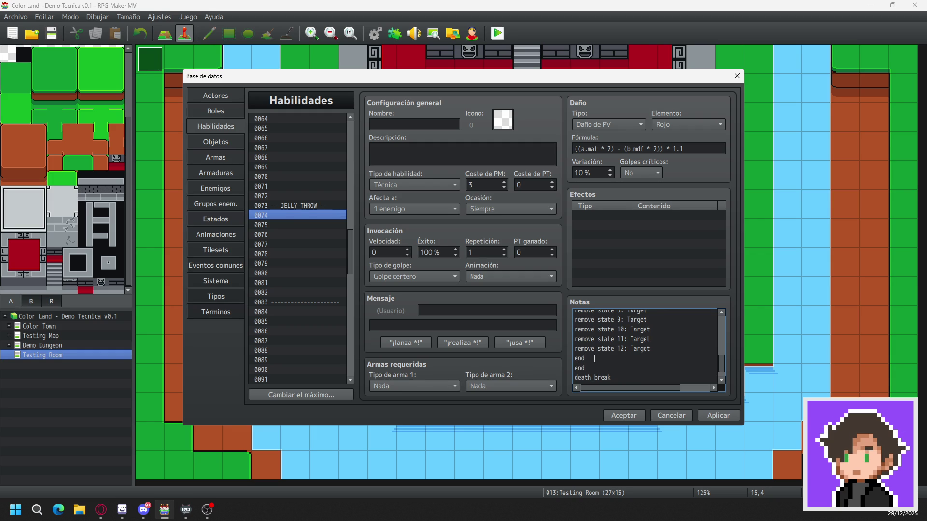
- Copy the if (target.isAlive()) line from the notes and move on to skill 0075
scroll(668, 360, "up", 5)
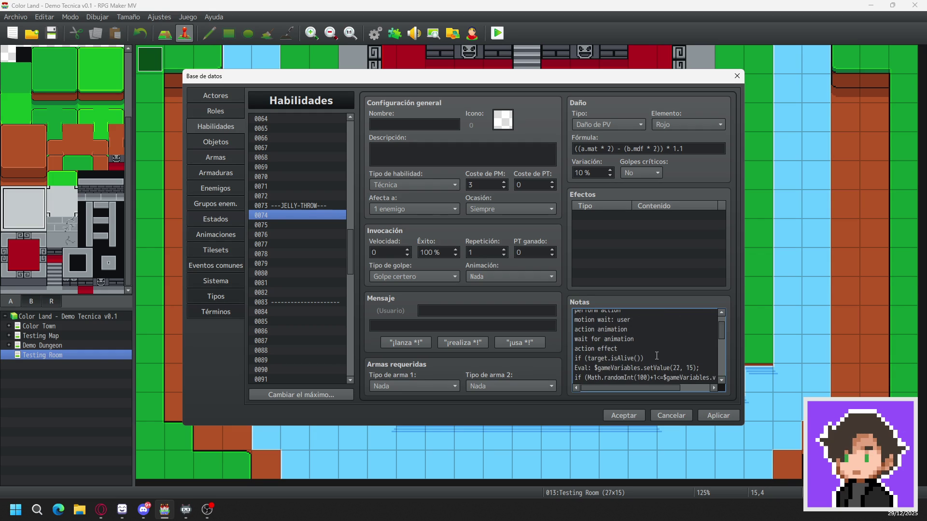
scroll(649, 357, "down", 2)
scroll(656, 356, "down", 3)
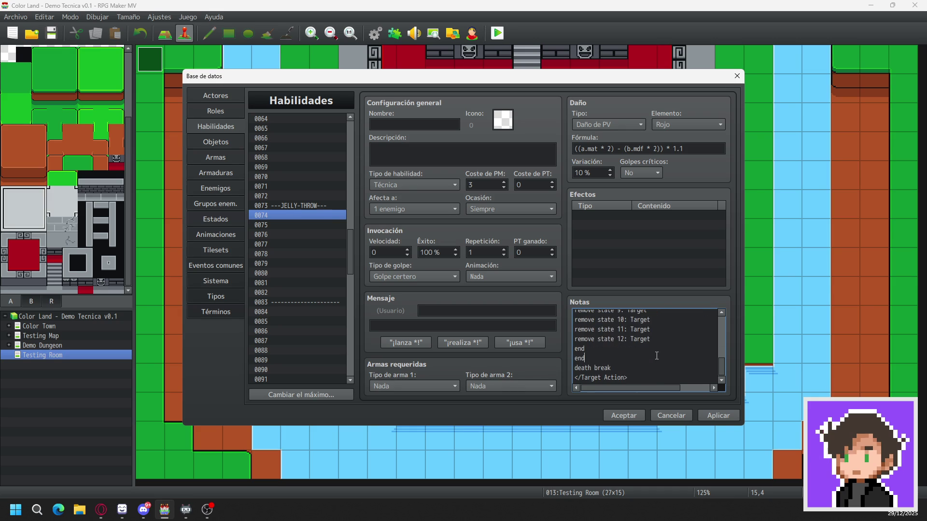
scroll(618, 354, "up", 3)
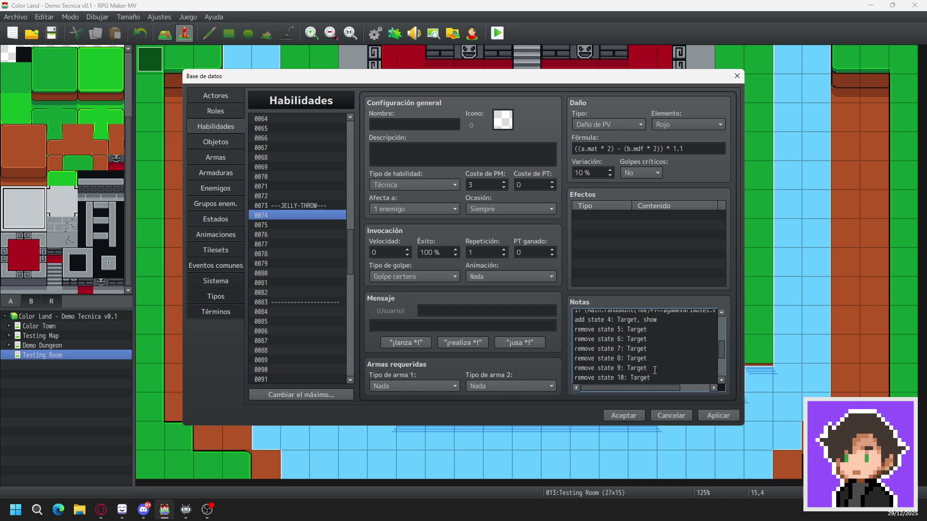
left_click_drag(654, 338, 575, 339)
key("ctrl+c")
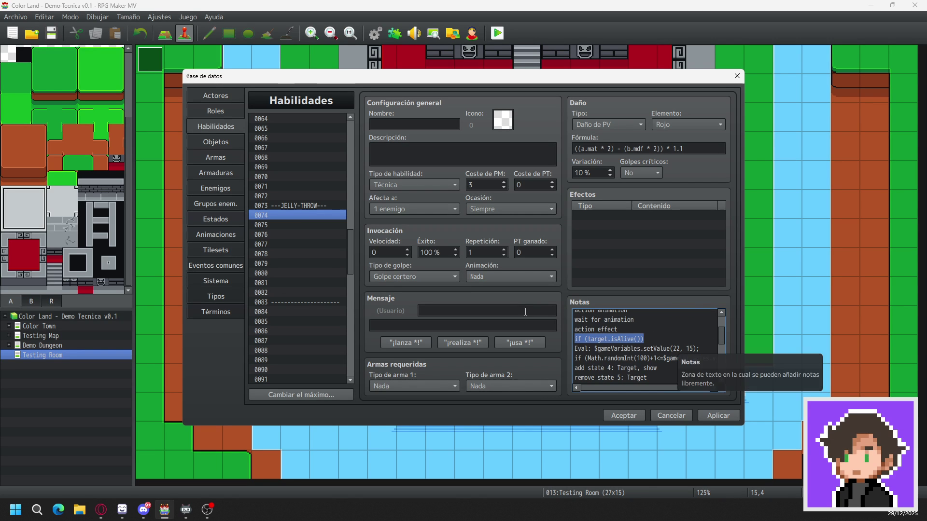
left_click(302, 220)
- In skill 0075's notes, add if (target.isAlive()) after action effect plus an extra end line
scroll(630, 341, "down", 1)
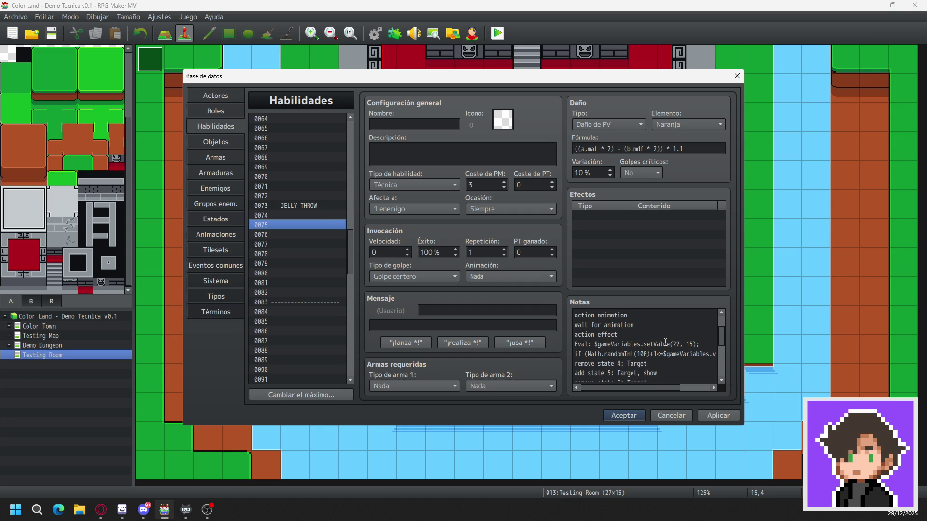
key("ctrl+a")
left_click(625, 337)
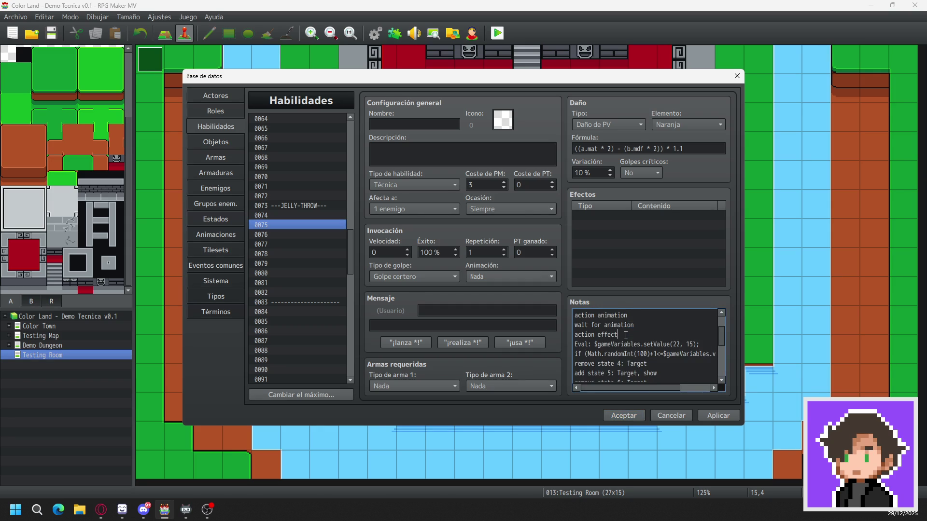
key("Return")
type("if (target.isAlive())")
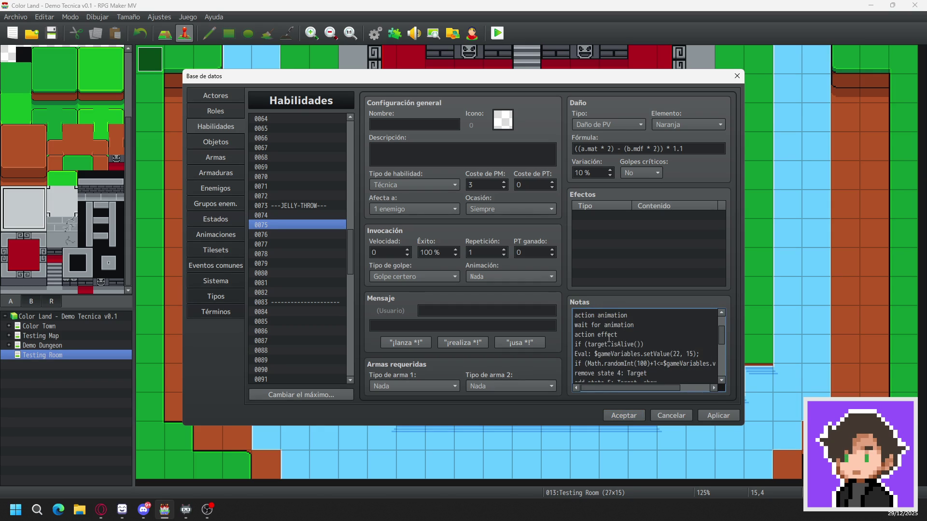
scroll(608, 339, "down", 4)
left_click(575, 364)
type("end")
key("Return")
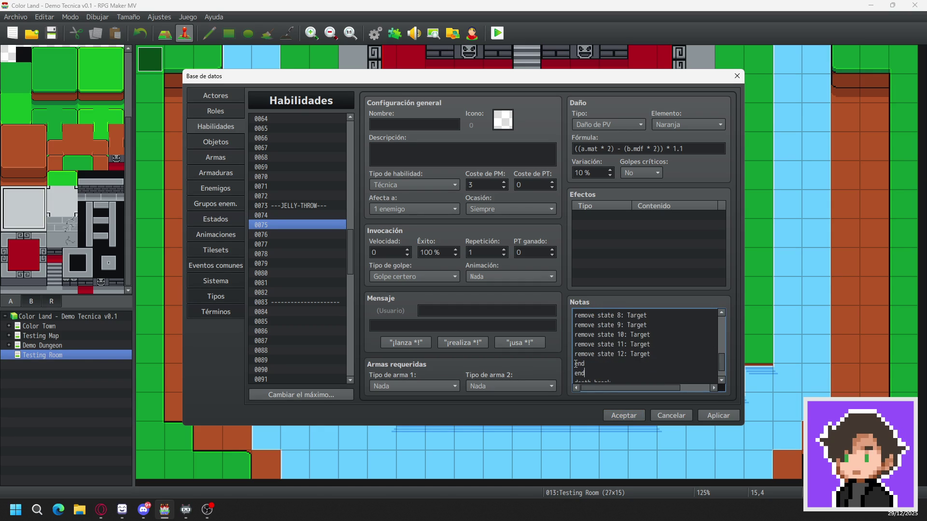
- Give skill 0076's notes the same if (target.isAlive()) line and a second end
left_click(314, 234)
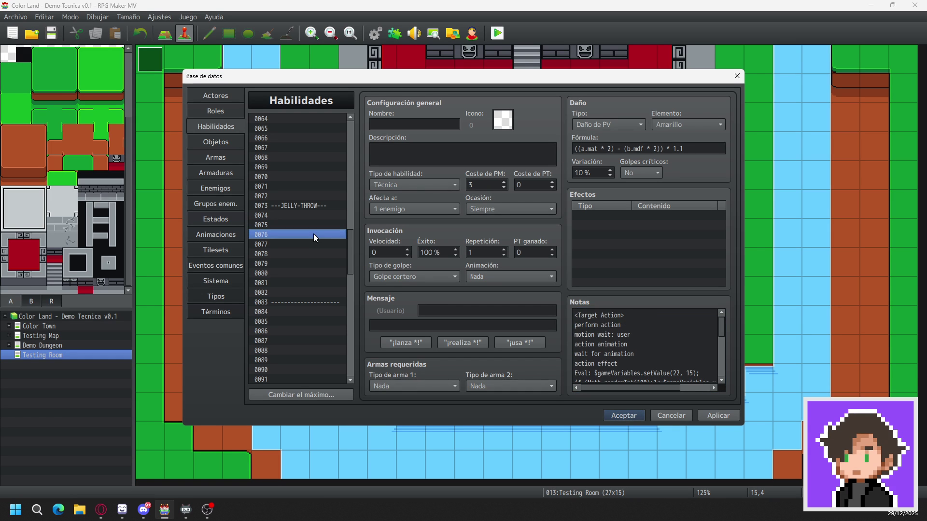
left_click(639, 354)
key("ctrl+a")
left_click(640, 353)
key("Return")
type("if (target.isAlive())")
scroll(647, 362, "down", 5)
left_click(614, 357)
key("Return")
type("en")
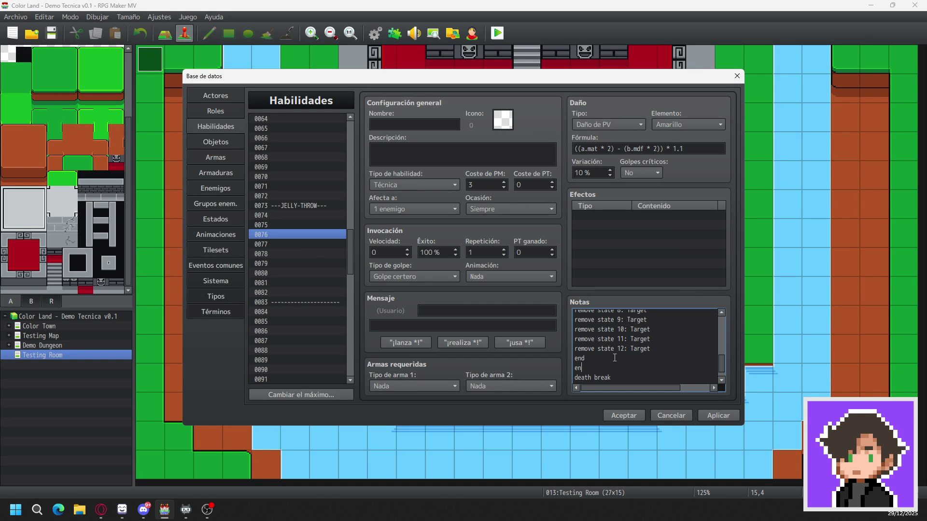
left_click(309, 244)
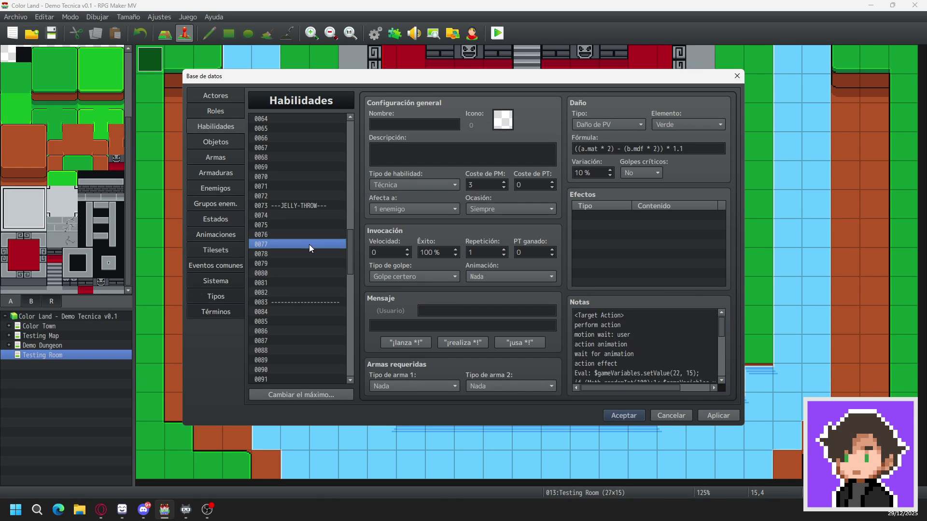
- Paste if (target.isAlive()) after action effect in skill 0077 and add an extra end line
key("ctrl+a")
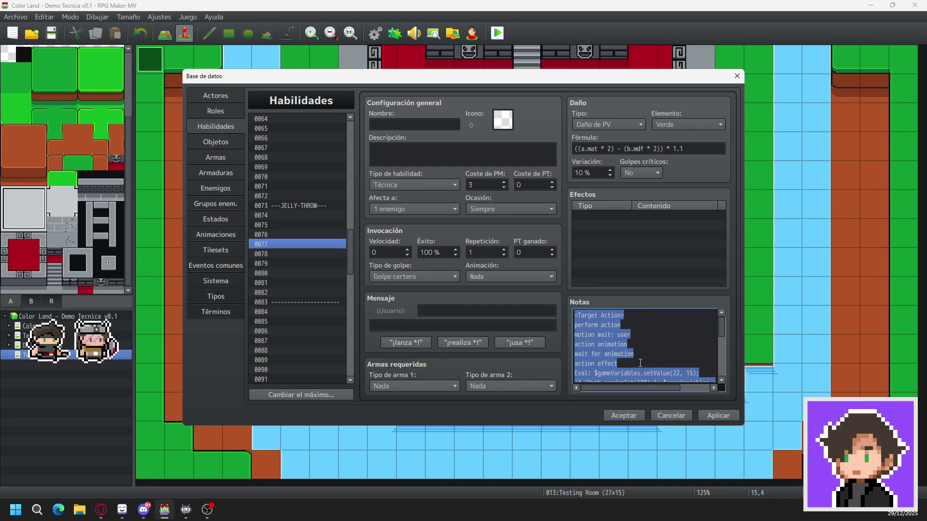
left_click(626, 364)
key("Return")
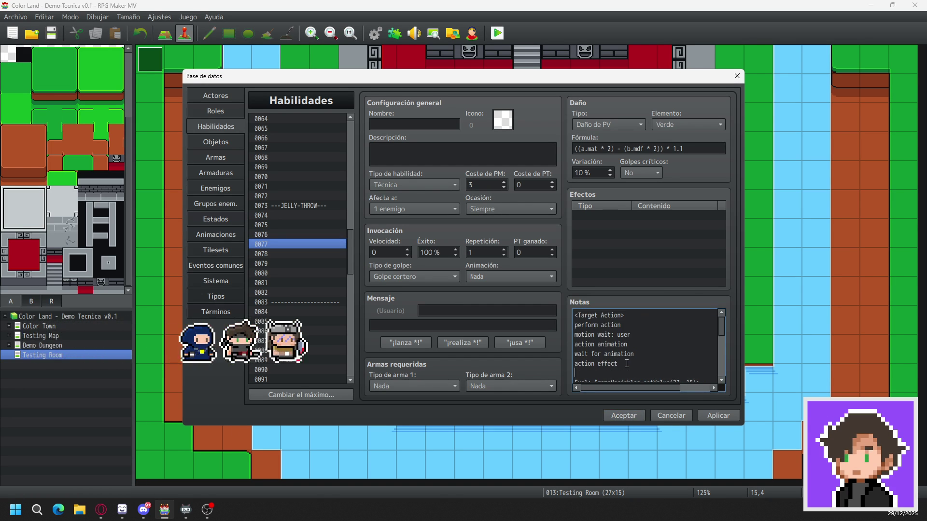
key("ctrl+v")
scroll(627, 363, "down", 1)
scroll(626, 363, "down", 4)
left_click(603, 358)
key("Return")
type("end")
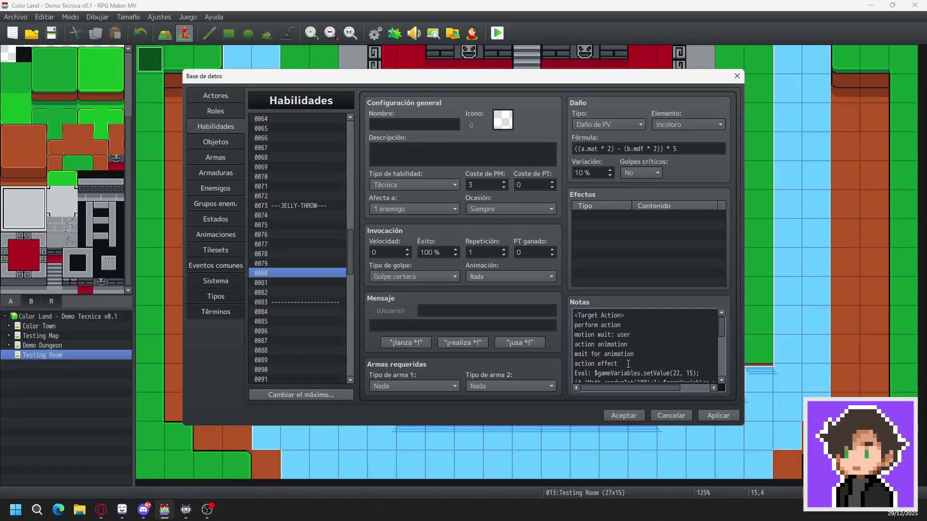
- Finish skill 0080's notes with a second end line, then go to skill 0081
key("Return")
key("BackSpace")
scroll(636, 369, "down", 3)
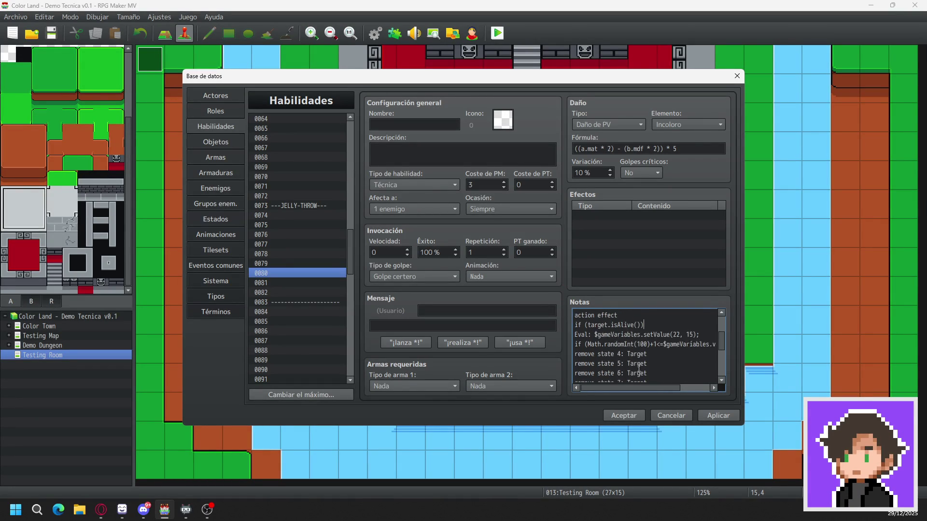
scroll(636, 369, "down", 1)
left_click(603, 364)
key("Return")
type("end")
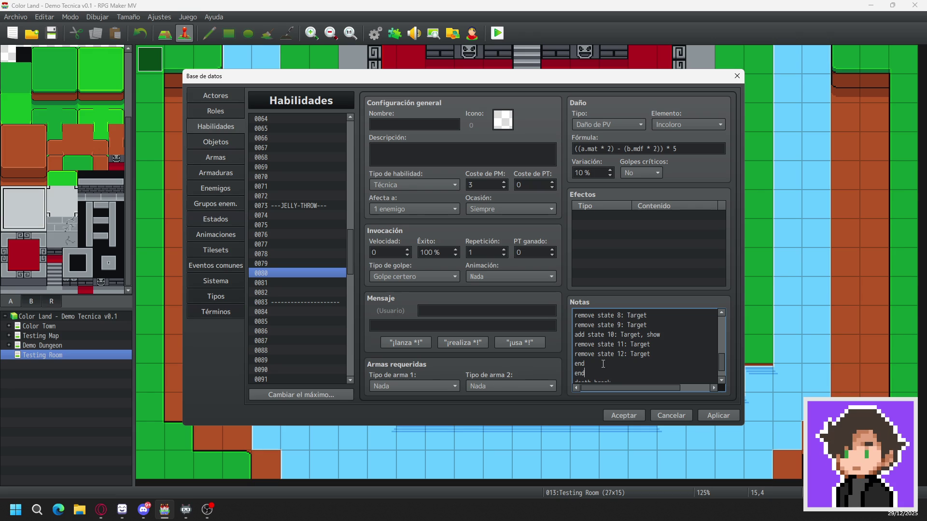
left_click(306, 281)
left_click(626, 365)
- Add a second end line after the existing end in skill 0081's notes
left_click(626, 365)
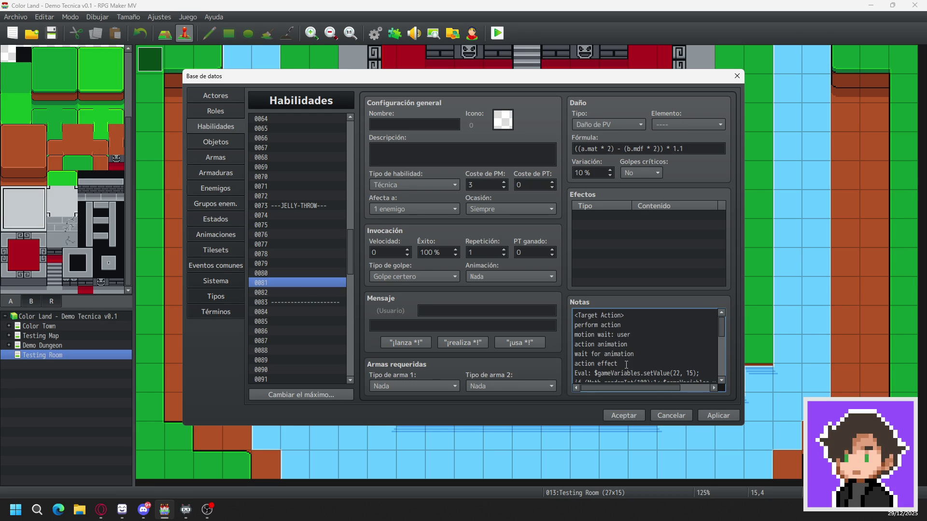
type("if (target.isAlive())")
scroll(627, 365, "down", 2)
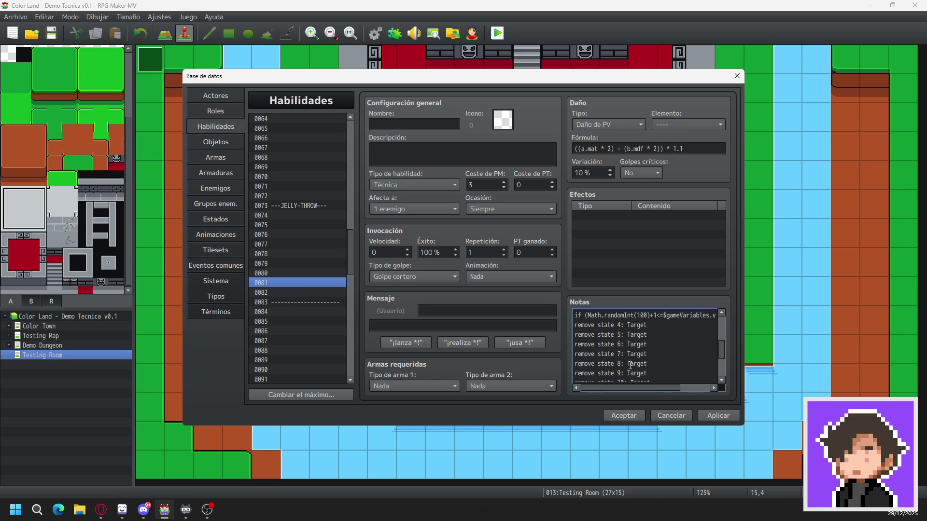
scroll(629, 365, "down", 2)
left_click(601, 358)
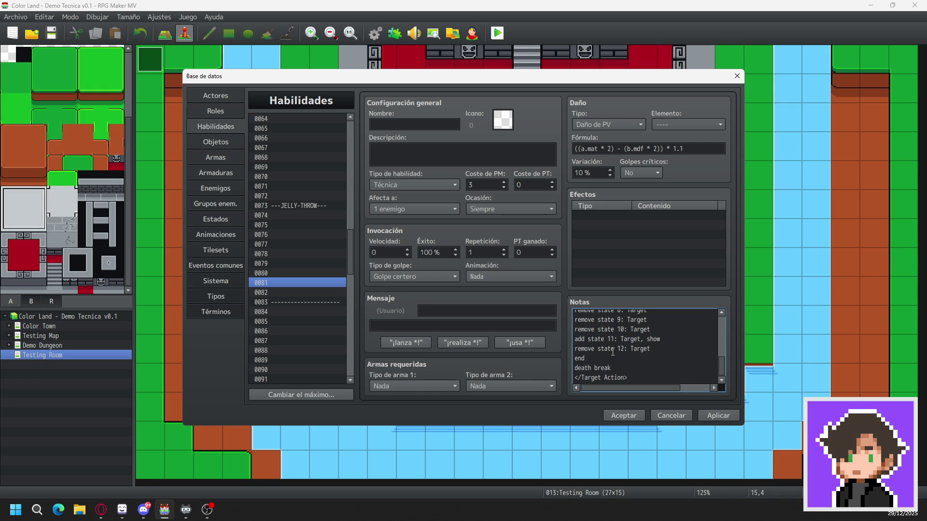
key("Return")
type("nd")
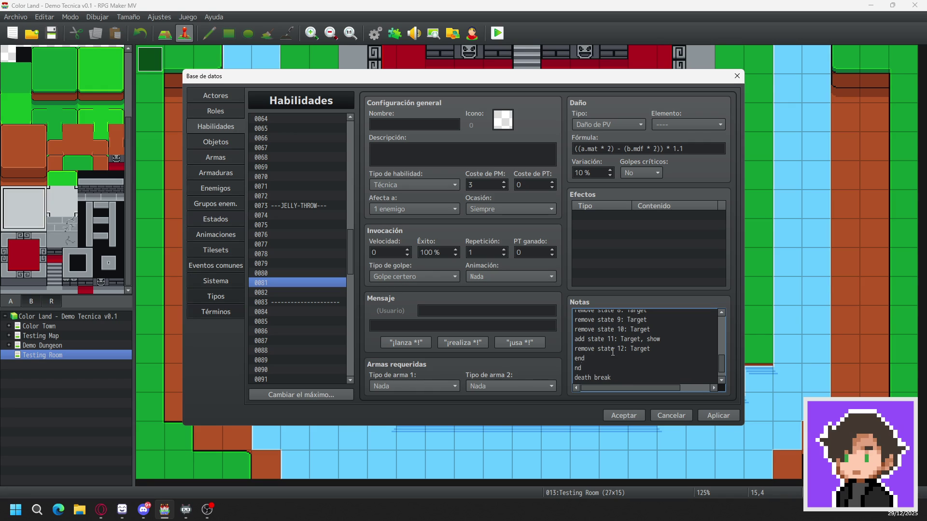
key("BackSpace")
key("BackSpace")
type("en")
type("d")
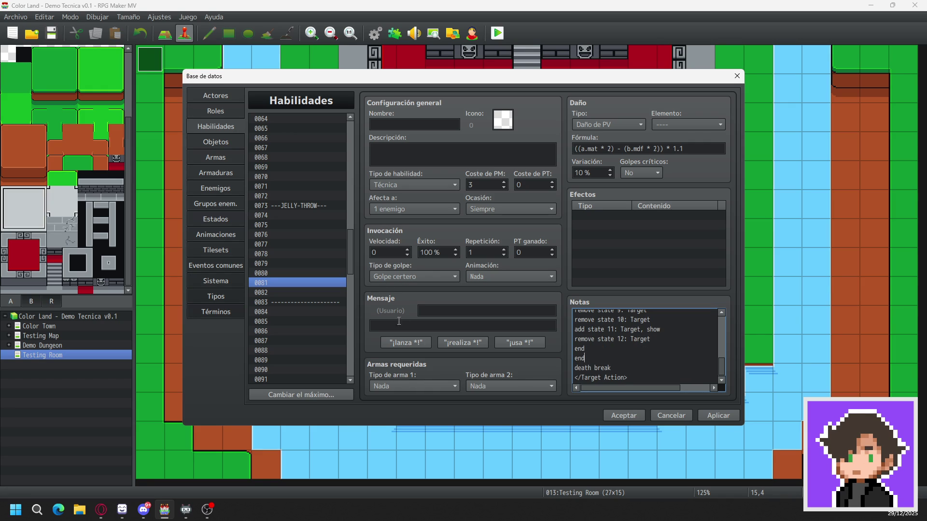
- Add the extra end line to skill 0082's notes and apply the database changes
left_click(323, 291)
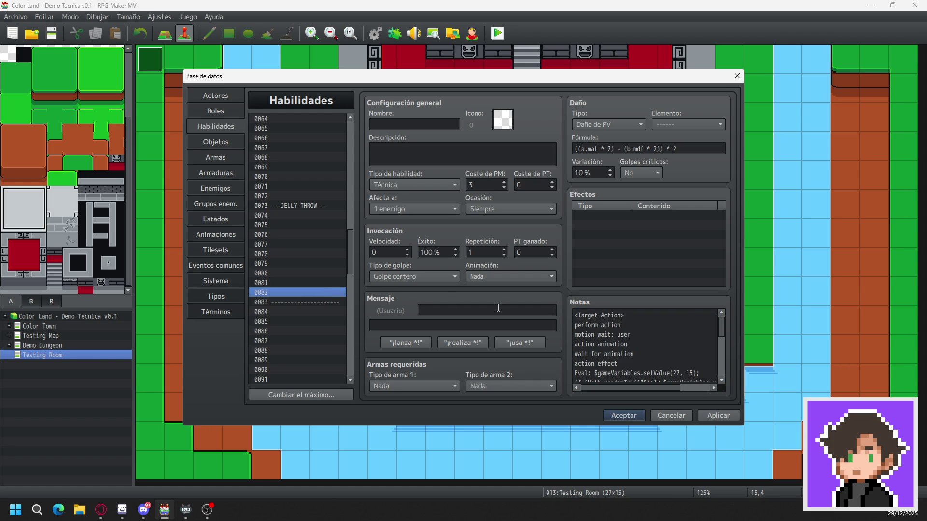
left_click(660, 364)
left_click(637, 364)
key("Return")
scroll(622, 357, "down", 5)
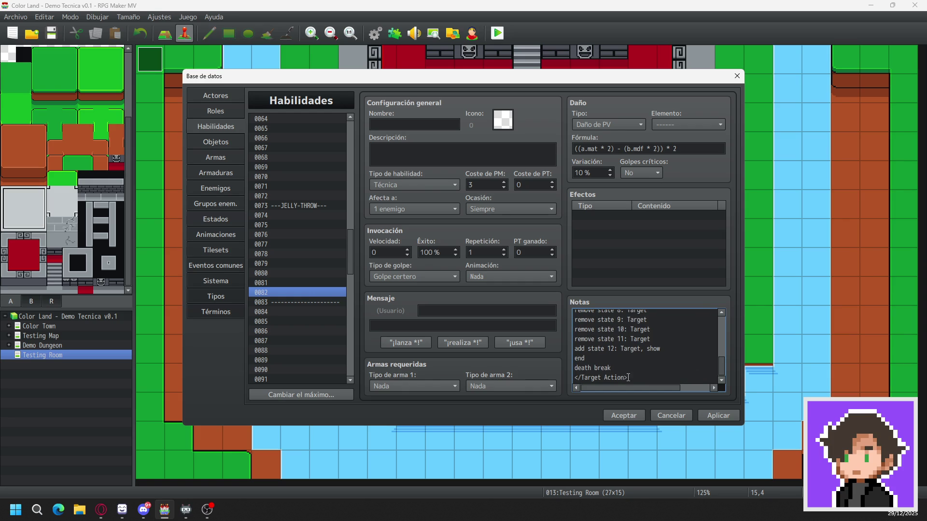
left_click(606, 357)
key("Return")
type("end")
left_click(723, 415)
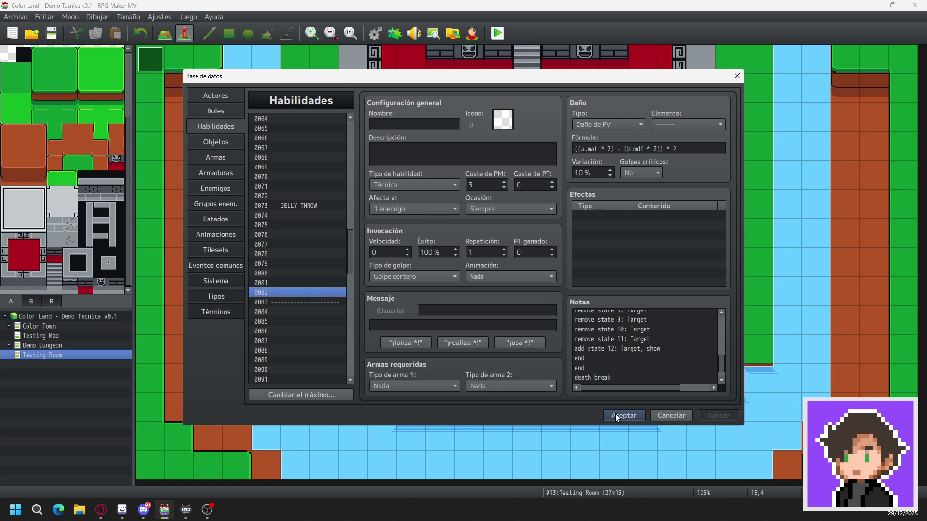
scroll(312, 269, "up", 3)
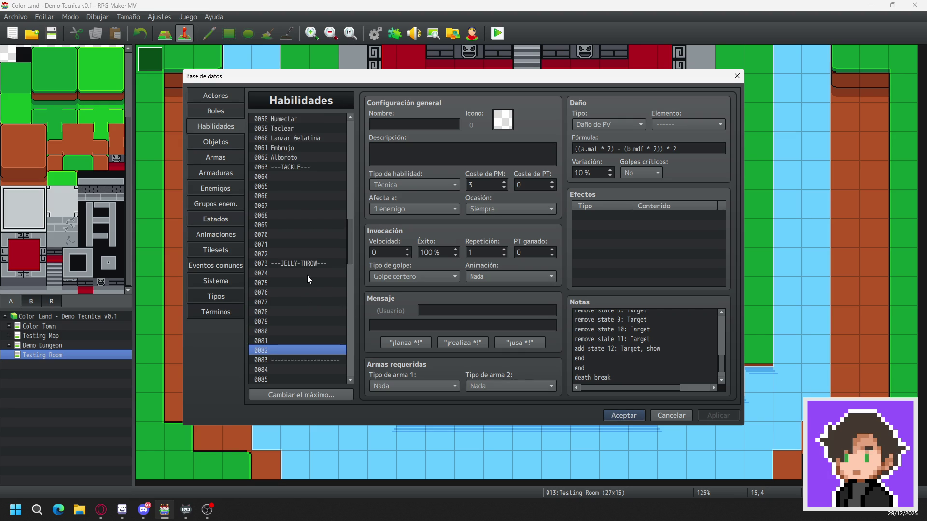
left_click(620, 418)
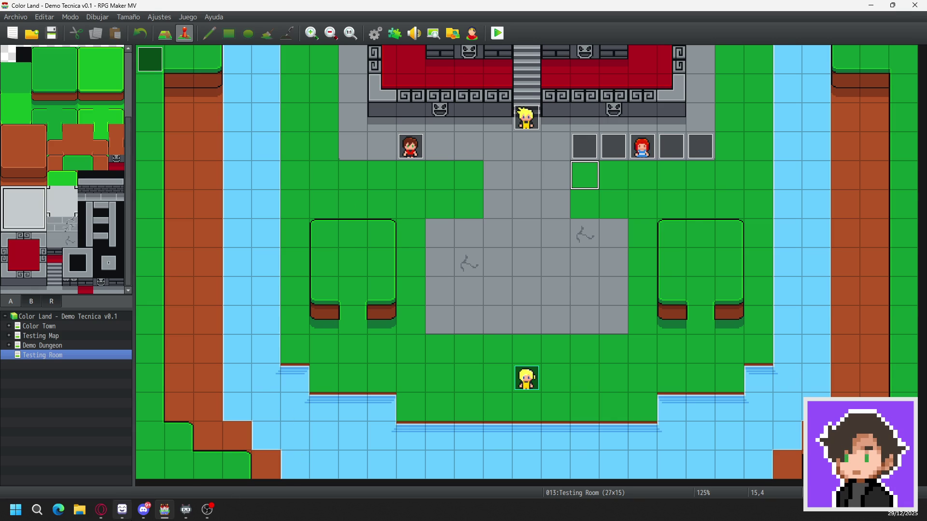
- Select Testing Room map tiles on row 5 (15,5 and 9,5), then bring up LibreSprite's Dungeon_B sheet
mouse_move(119, 515)
mouse_move(186, 511)
left_click(593, 213)
left_click(638, 207)
left_click(419, 207)
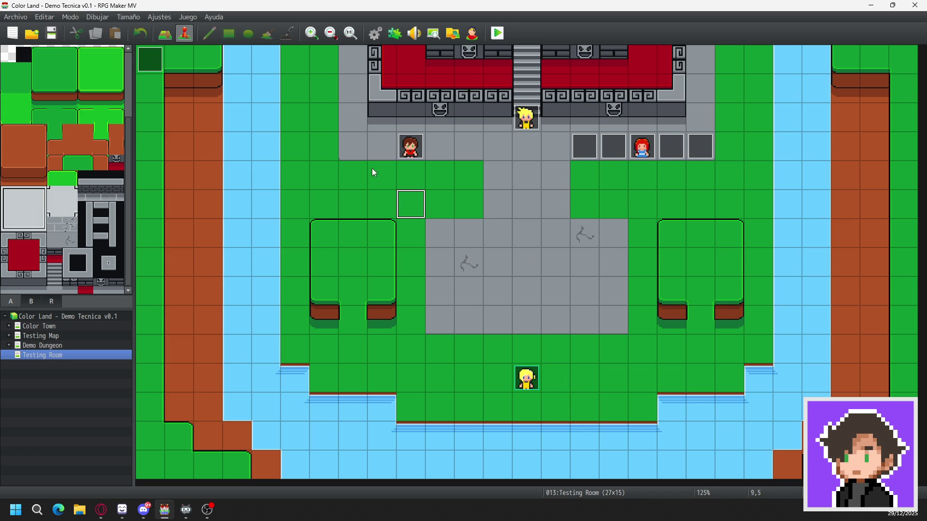
left_click(124, 512)
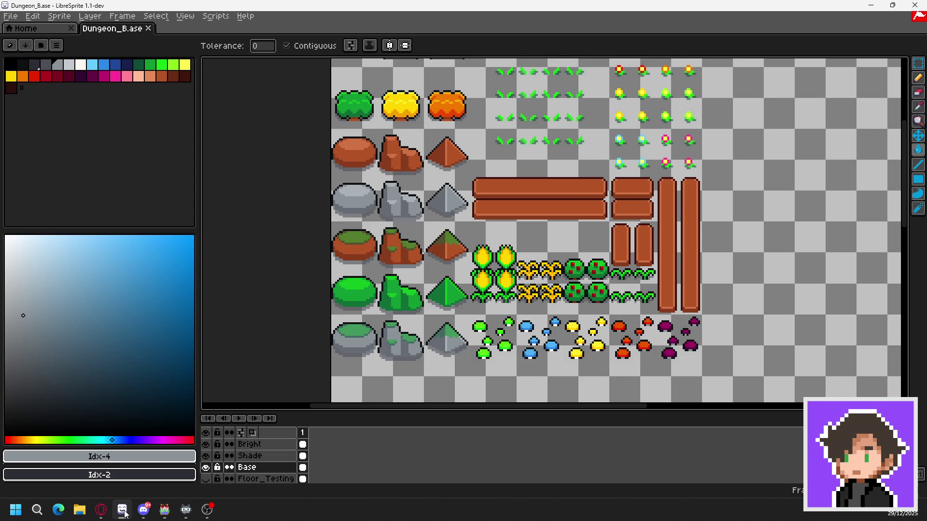
- Save the Dungeon_B tile sheet in LibreSprite
scroll(493, 181, "up", 2)
scroll(493, 181, "down", 3)
scroll(489, 280, "up", 2)
left_click(10, 16)
left_click(37, 66)
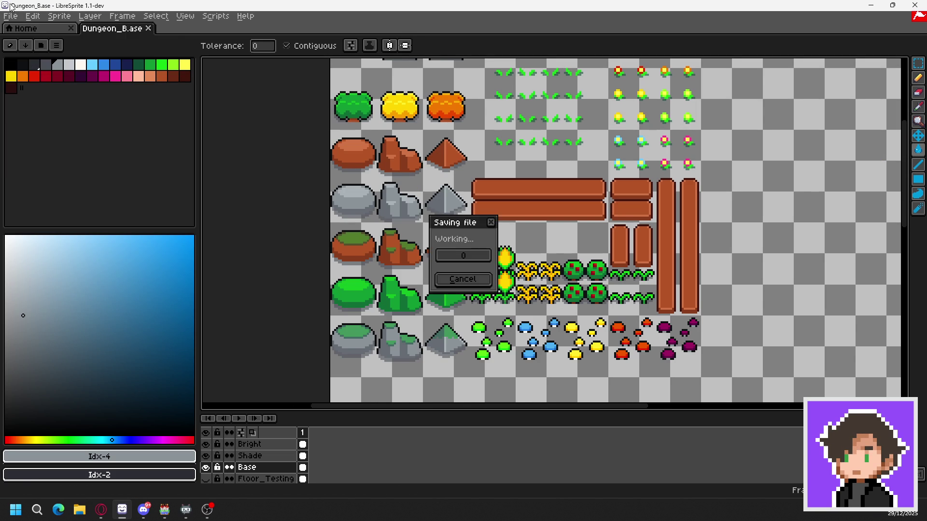
- Export the sheet over Demo_Tower_B.png in Color Land's img/tilesets folder, confirming the overwrite
left_click(10, 15)
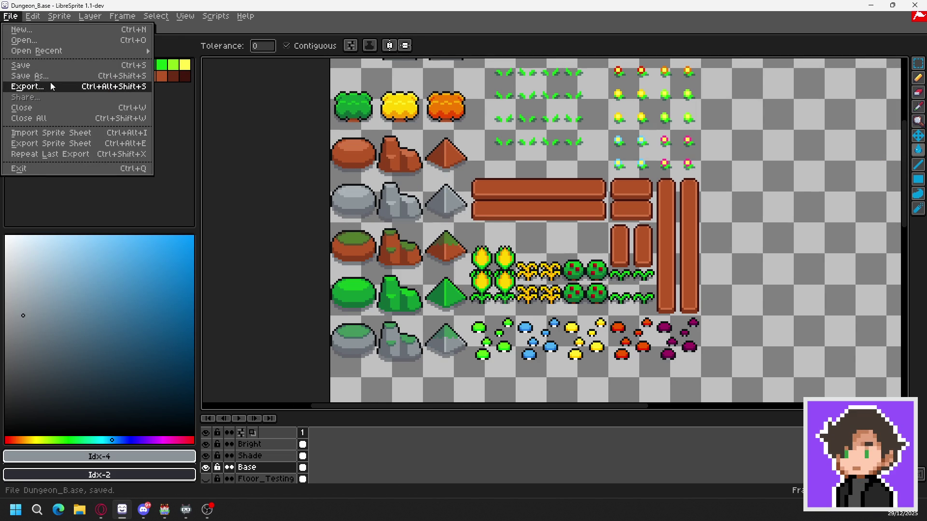
key("Return")
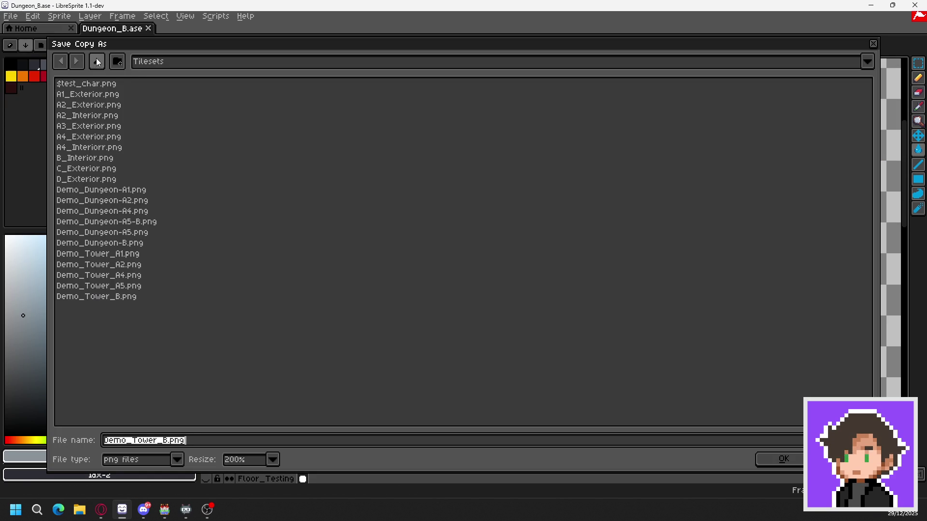
left_click(97, 61)
left_click(97, 61)
left_click(97, 61)
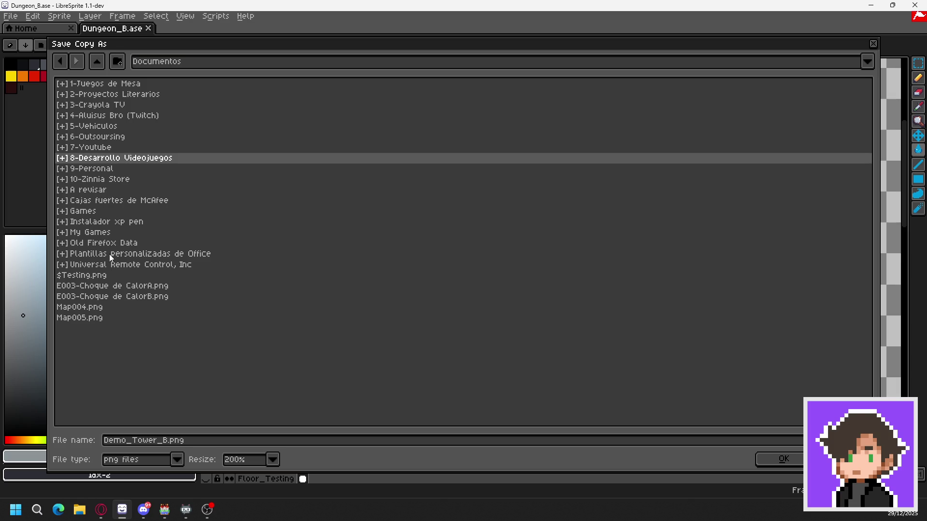
double_click(94, 213)
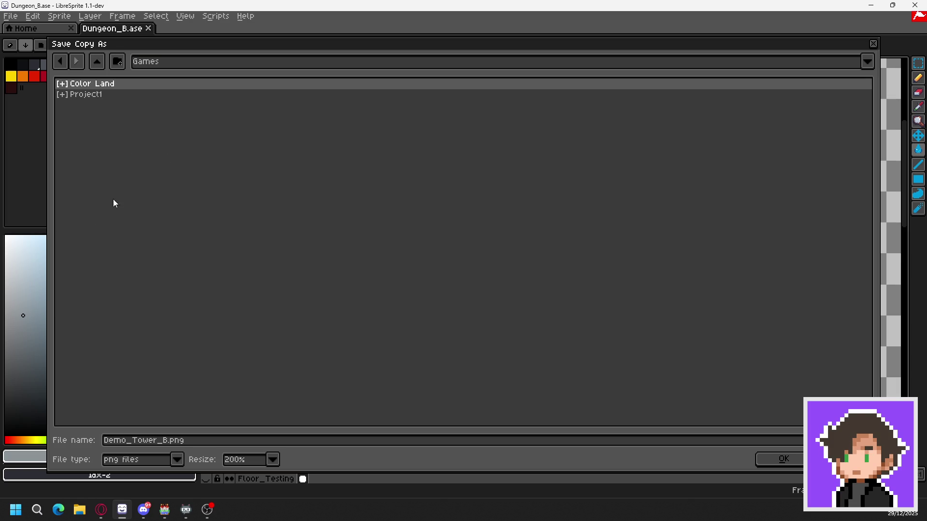
double_click(120, 83)
double_click(103, 125)
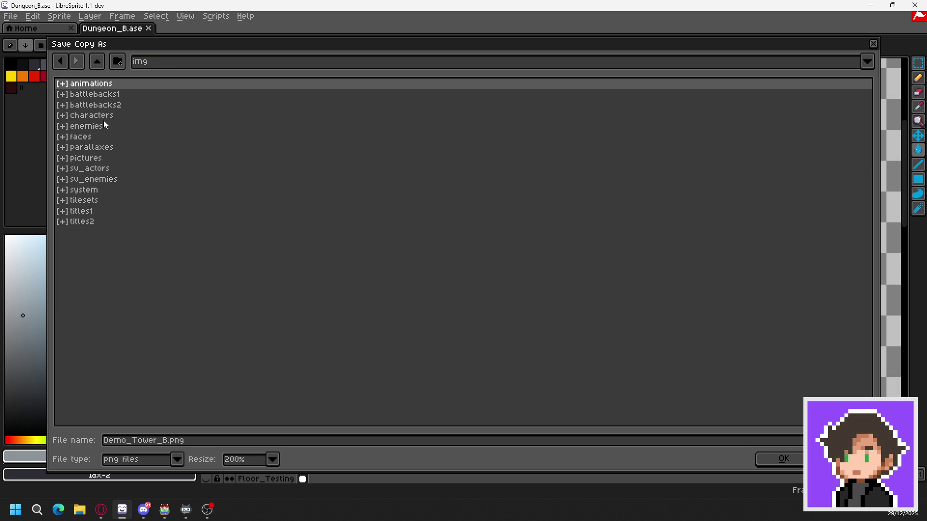
double_click(105, 198)
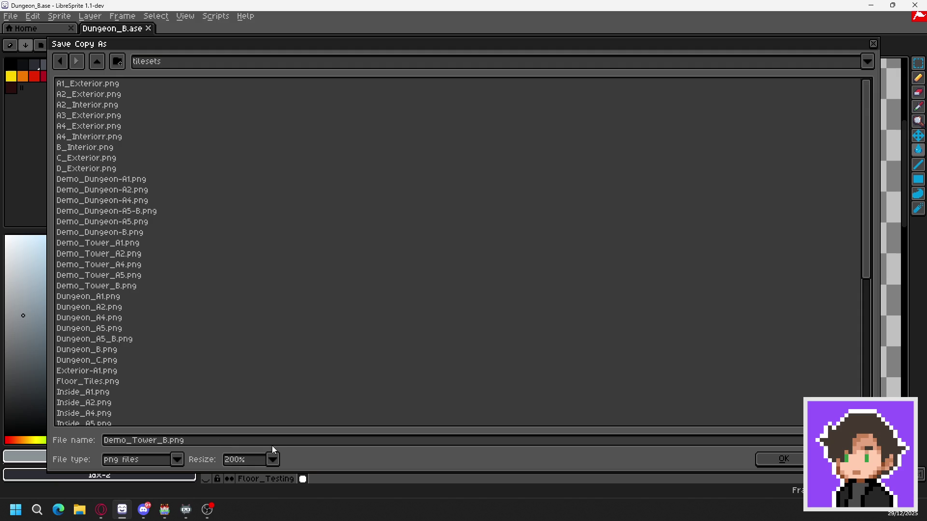
left_click(783, 459)
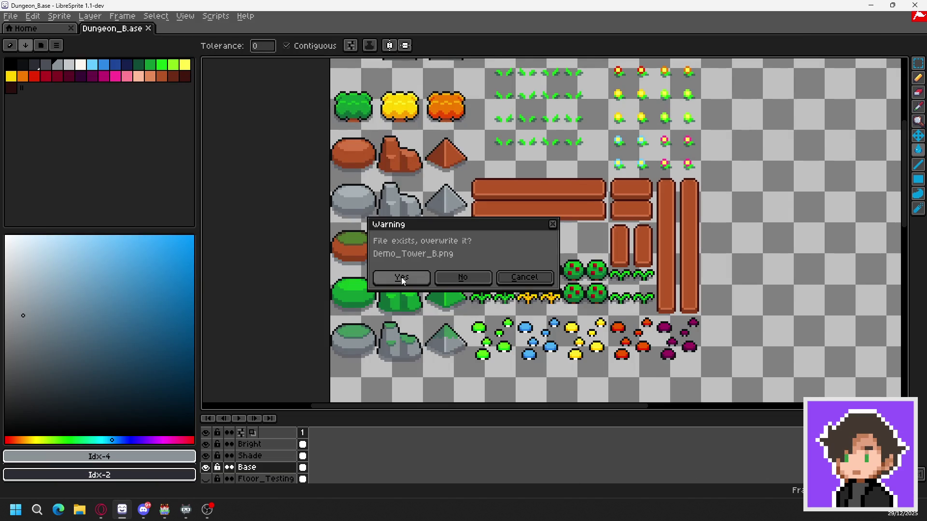
left_click(402, 279)
left_click(429, 288)
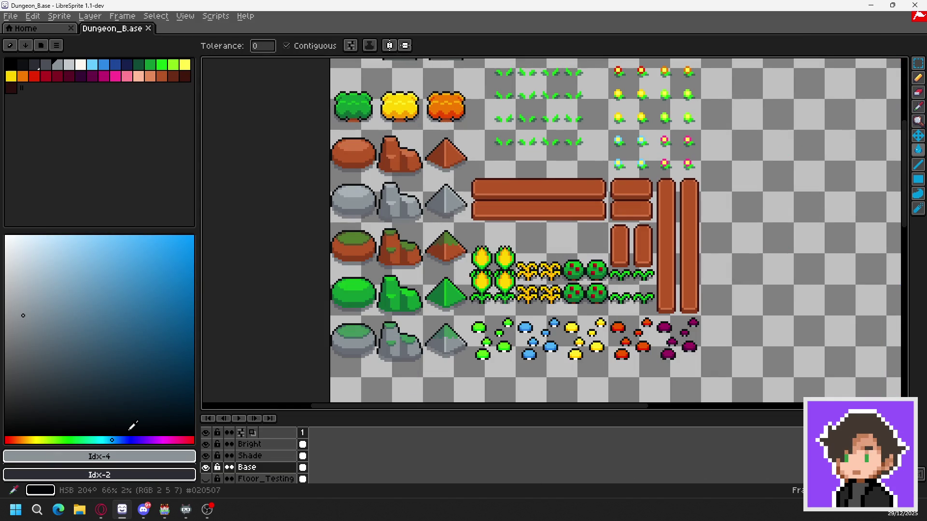
left_click(168, 515)
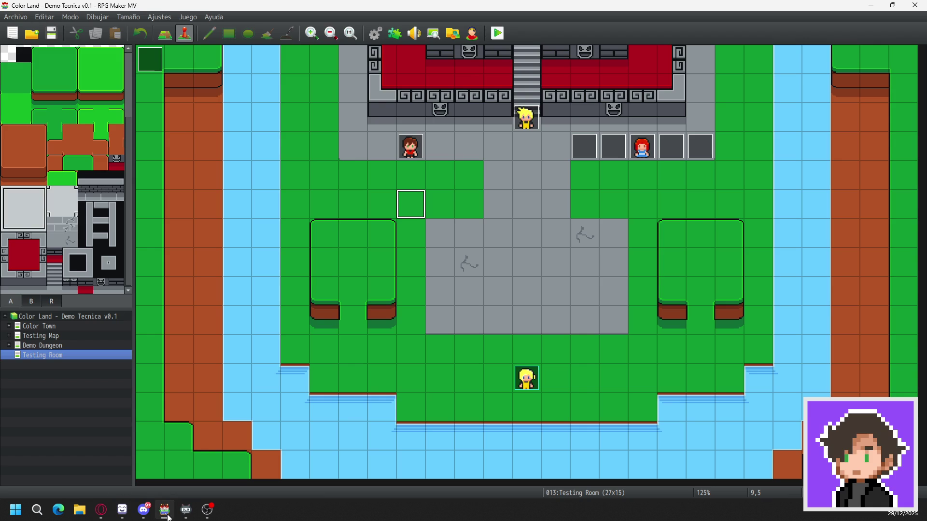
- Show the B sheet of tileset 0007 Demoled Tower in the Database's Tilesets tab
left_click(375, 34)
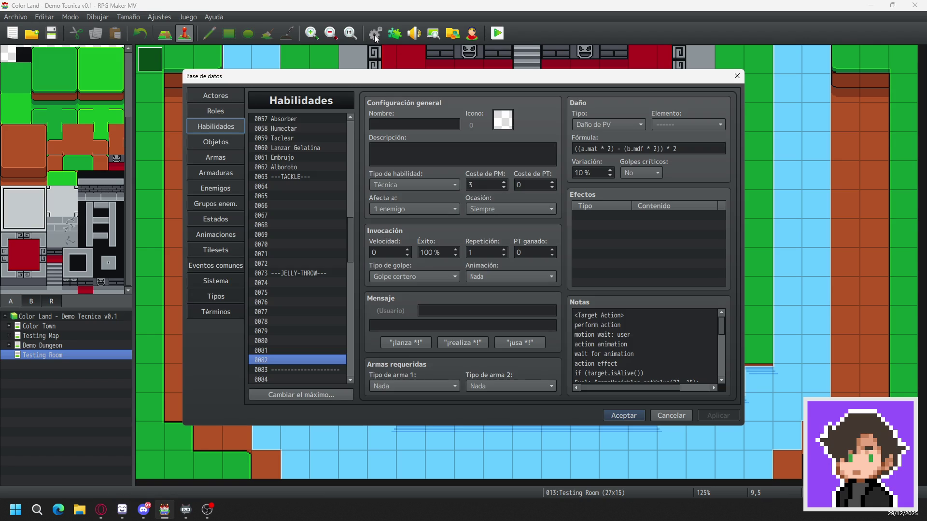
left_click(219, 256)
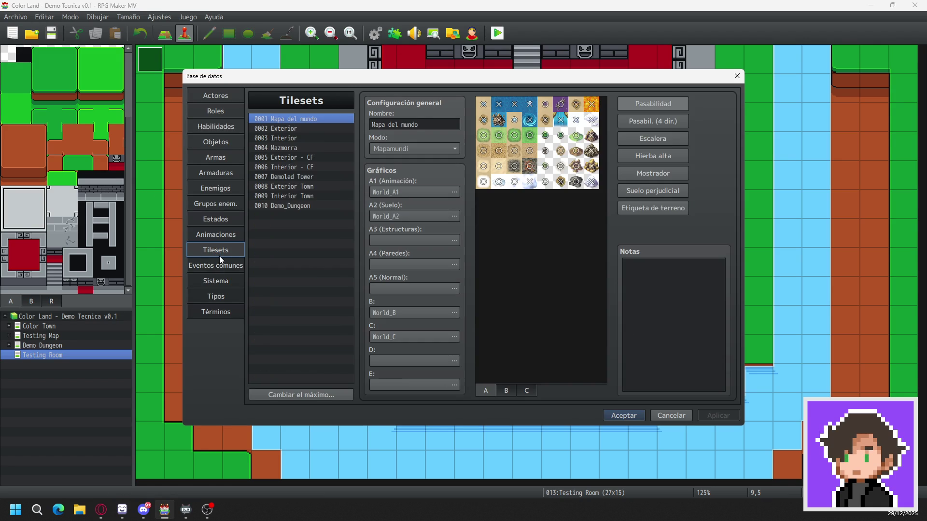
left_click(318, 177)
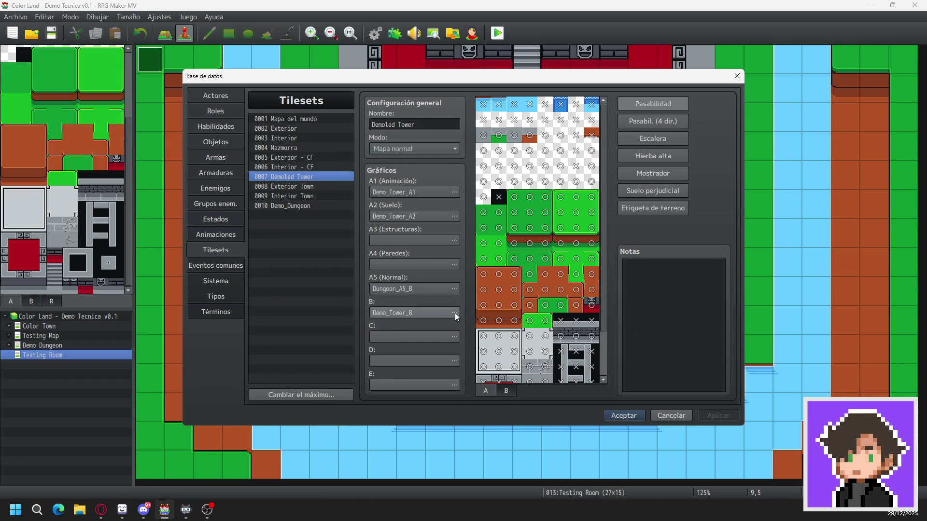
left_click(507, 391)
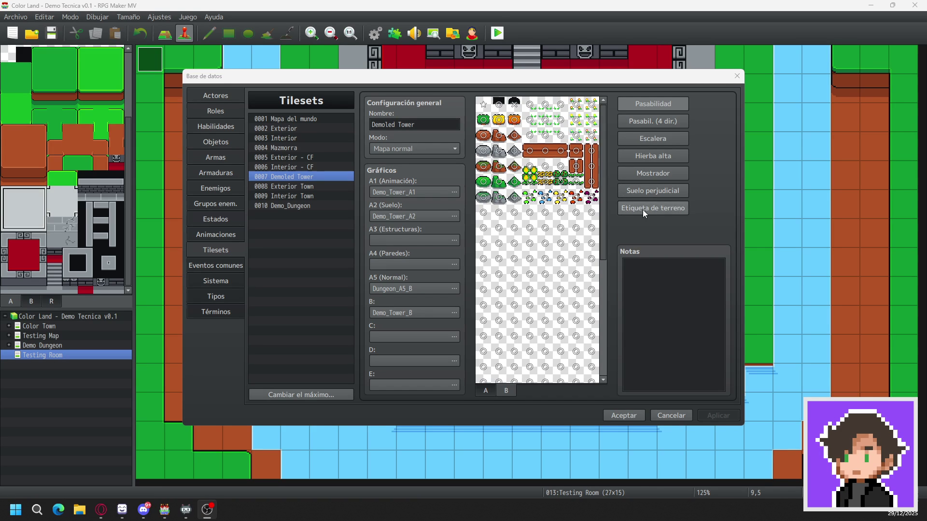
left_click(488, 114)
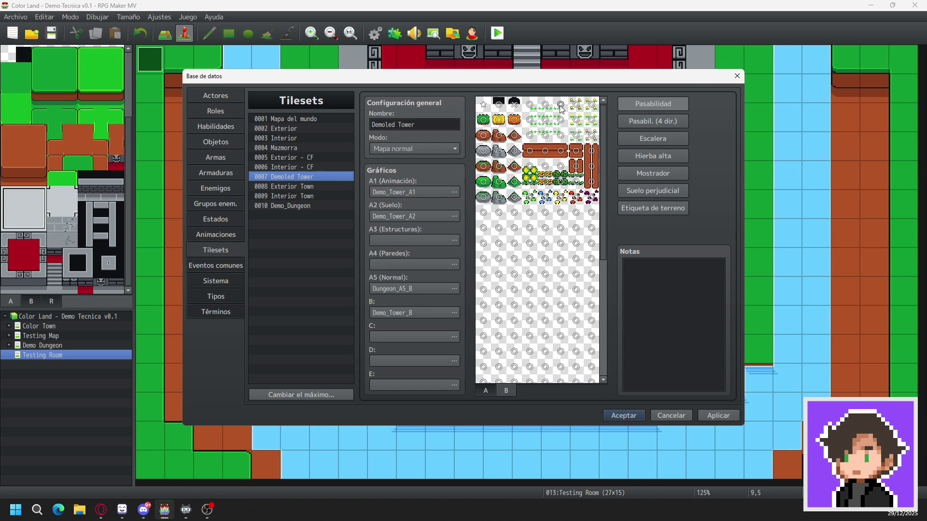
- Mark the three bush tiles impassable and three prop tiles to draw above characters
mouse_move(487, 126)
left_mouse_down()
mouse_move(515, 126)
mouse_move(485, 152)
mouse_move(514, 166)
mouse_move(485, 181)
mouse_move(514, 189)
mouse_move(484, 199)
left_mouse_up()
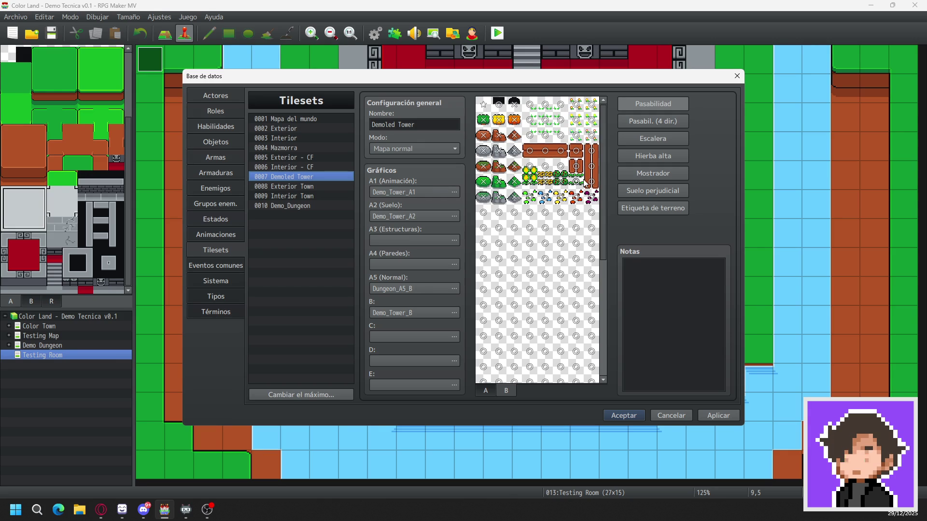
left_click(529, 166)
left_click(545, 166)
left_click(560, 166)
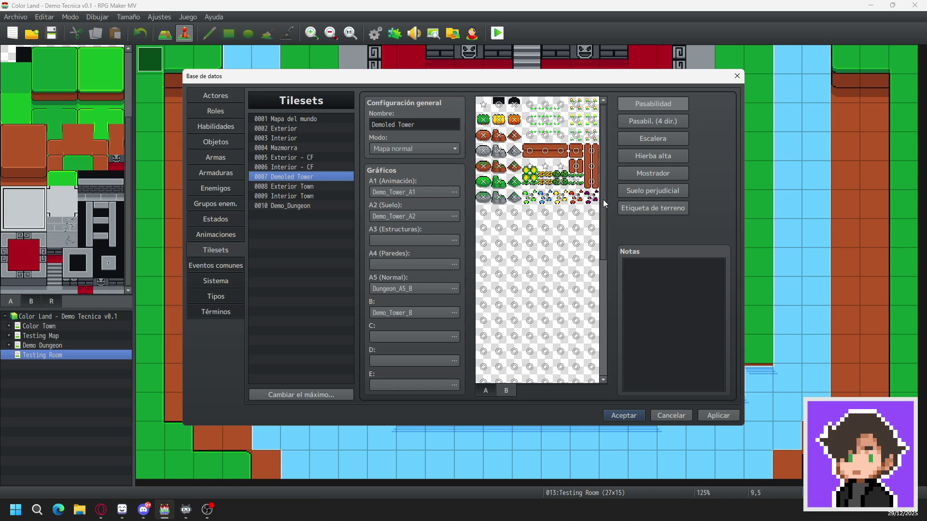
- Mark all eight wooden log tiles in the B sheet as impassable
left_click(530, 150)
left_click(546, 154)
left_click(560, 151)
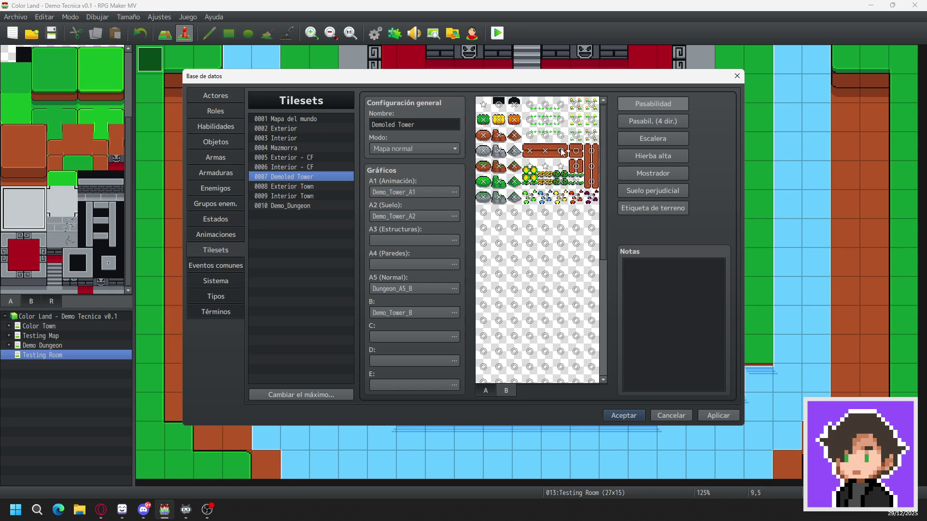
left_click(576, 151)
left_click(576, 167)
left_click(591, 151)
left_click(591, 167)
left_click(591, 182)
- Save the passability changes and get ready to paint map tiles from tileset B
left_click(724, 418)
left_click(638, 417)
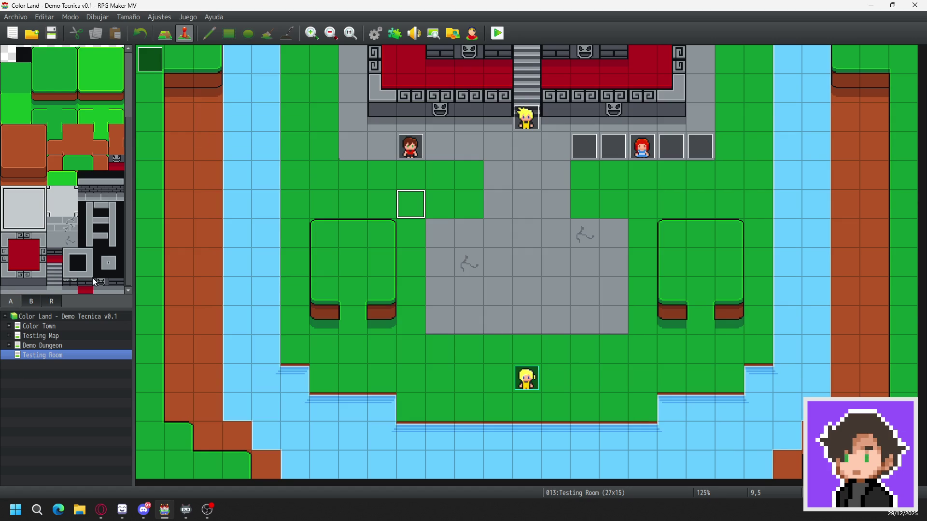
left_click(32, 300)
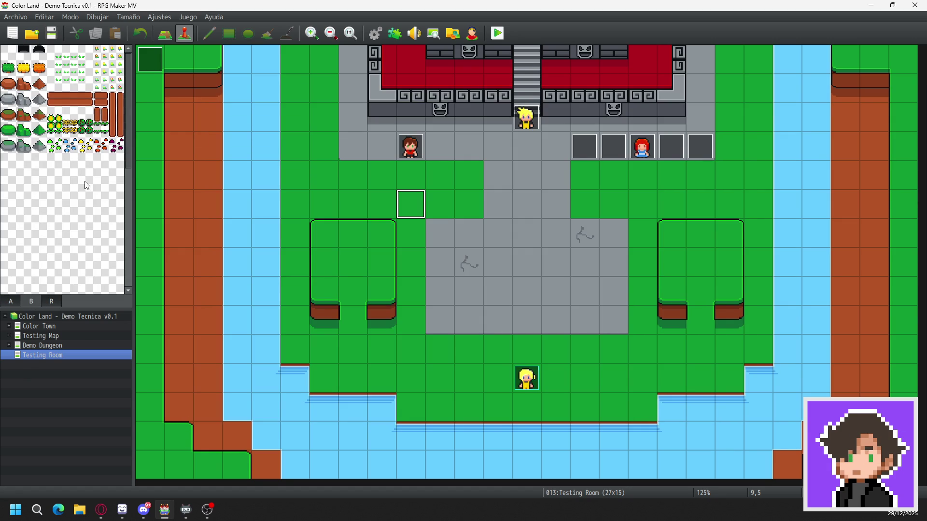
left_click(165, 32)
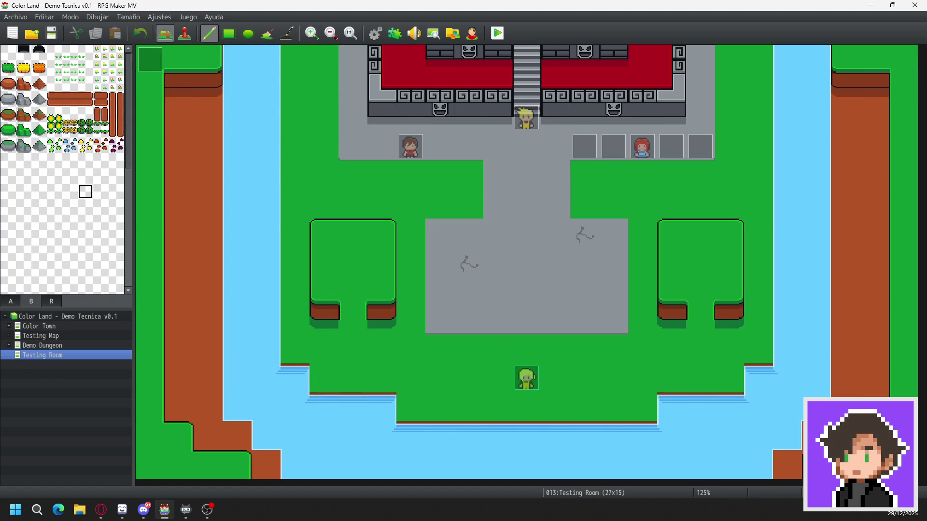
- Place grey rocks, a pyramid rock and a jagged rock cluster in the map's water
left_click(8, 146)
left_click(261, 170)
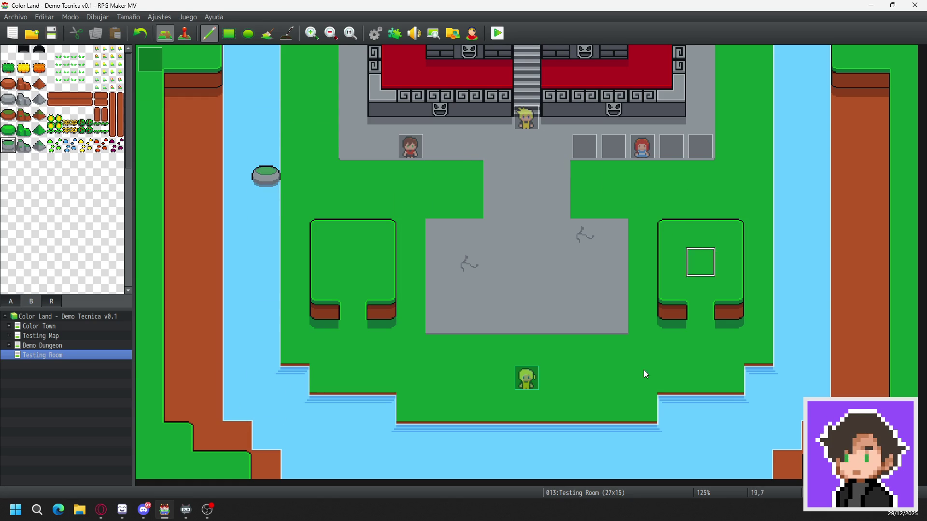
left_click(506, 461)
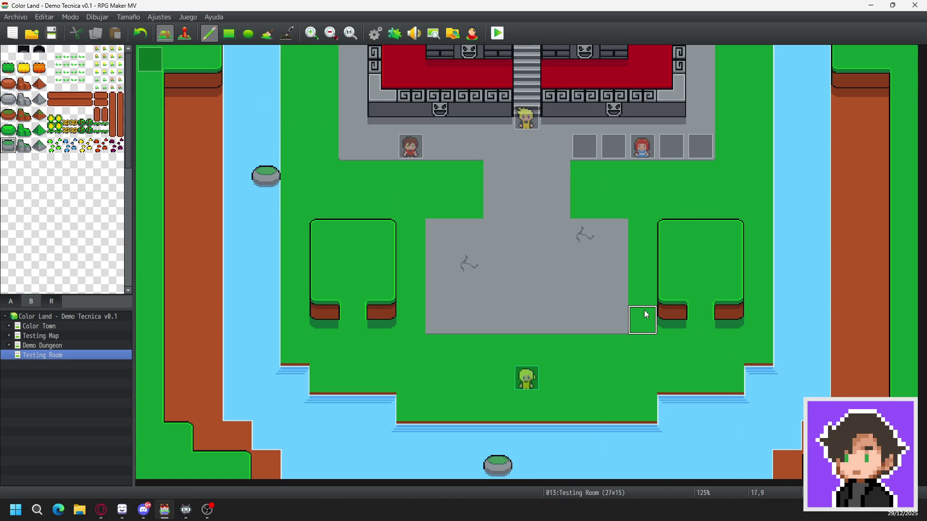
left_click(39, 146)
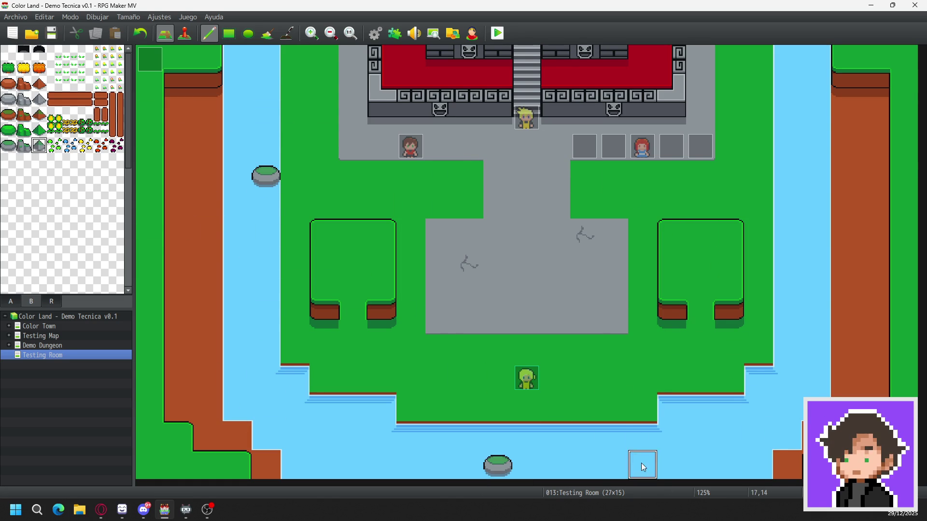
left_click(690, 448)
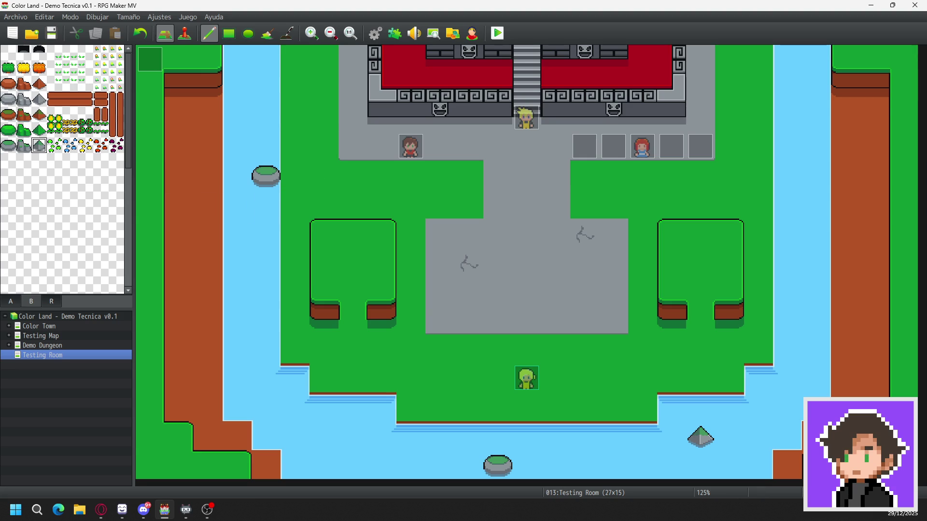
left_click(24, 146)
left_click(353, 444)
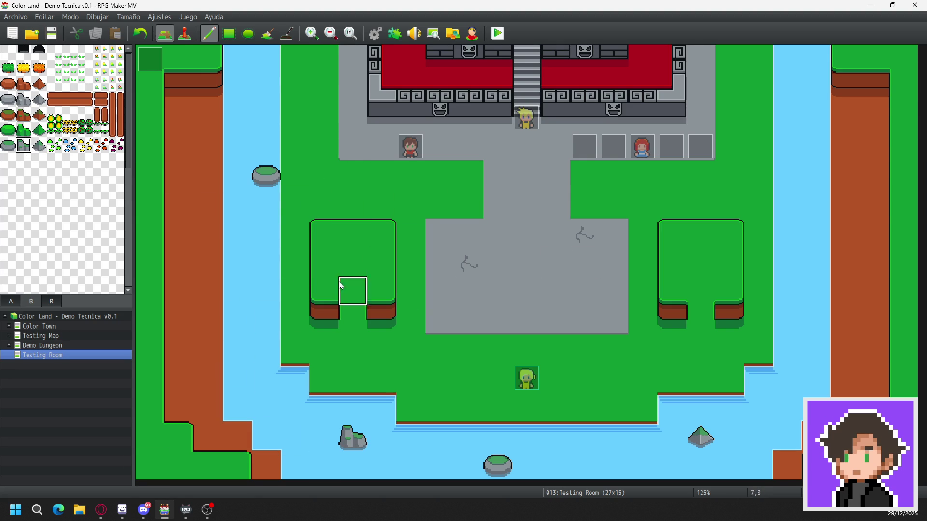
- Paint a plank and yellow-flower pot onto the right grass block
left_click(101, 101)
left_click(698, 256)
left_click(54, 129)
left_click_drag(55, 116, 55, 129)
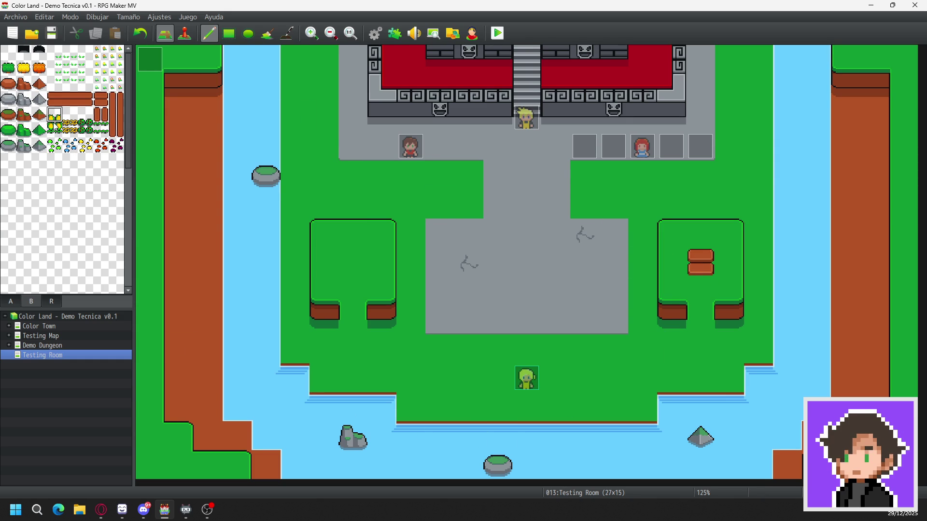
left_click_drag(701, 237, 701, 292)
left_click(701, 255)
key("ctrl+z")
key("ctrl+z")
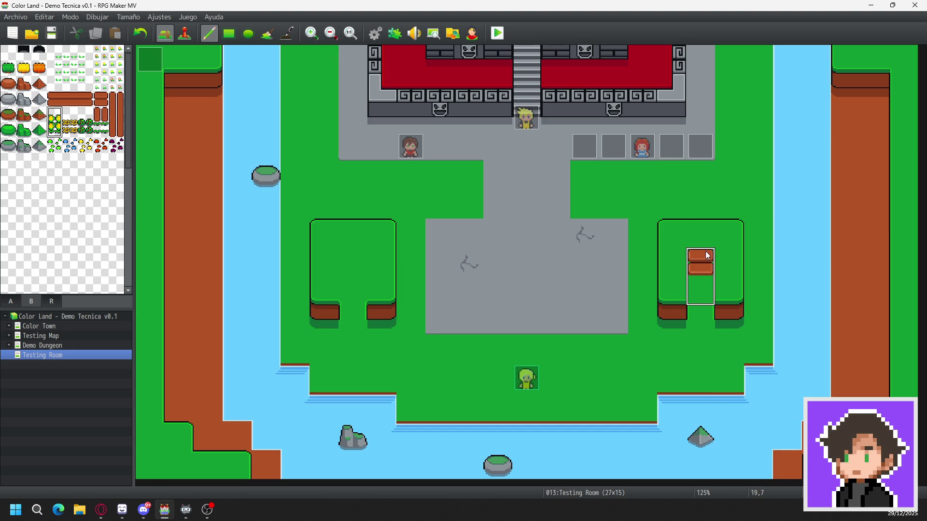
left_click(695, 239)
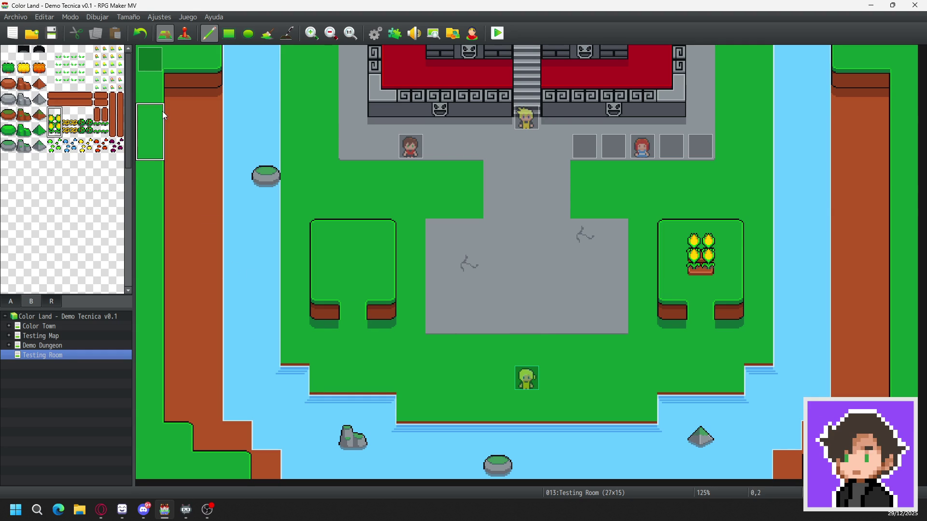
- Add three grass tuft variants clustered on the upper grass
left_click(66, 73)
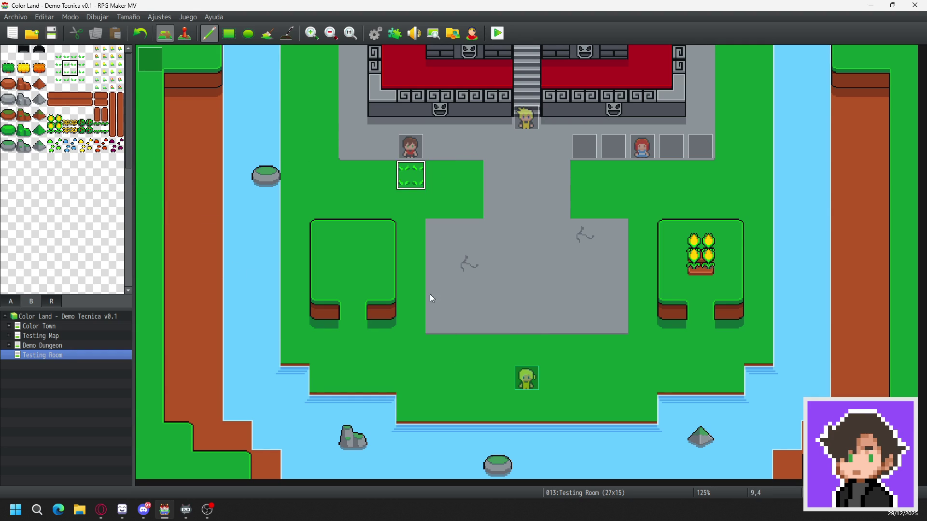
left_click(436, 201)
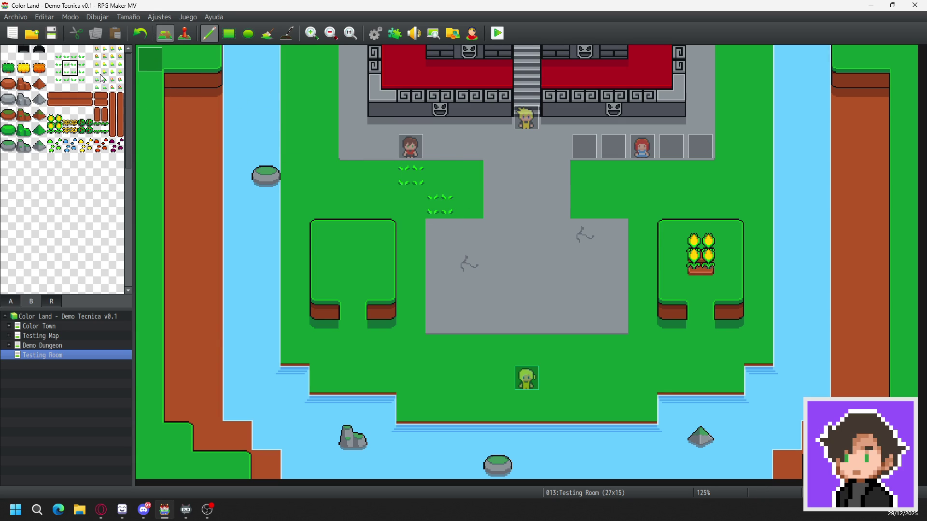
left_click(86, 52)
left_click(439, 174)
left_click(55, 83)
left_click(411, 202)
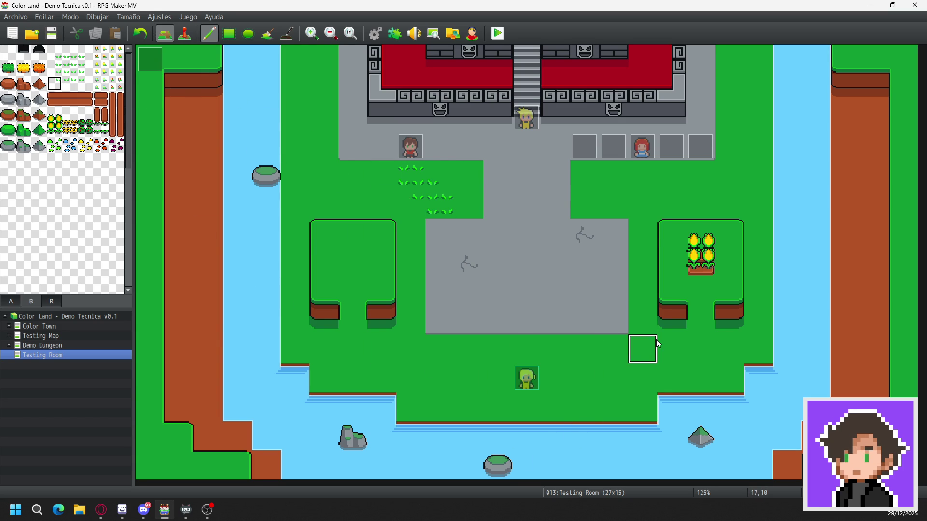
- Scatter yellow and red flowers, add red mushrooms on the upper-left grass, then start a playtest
left_click(116, 52)
left_click(672, 204)
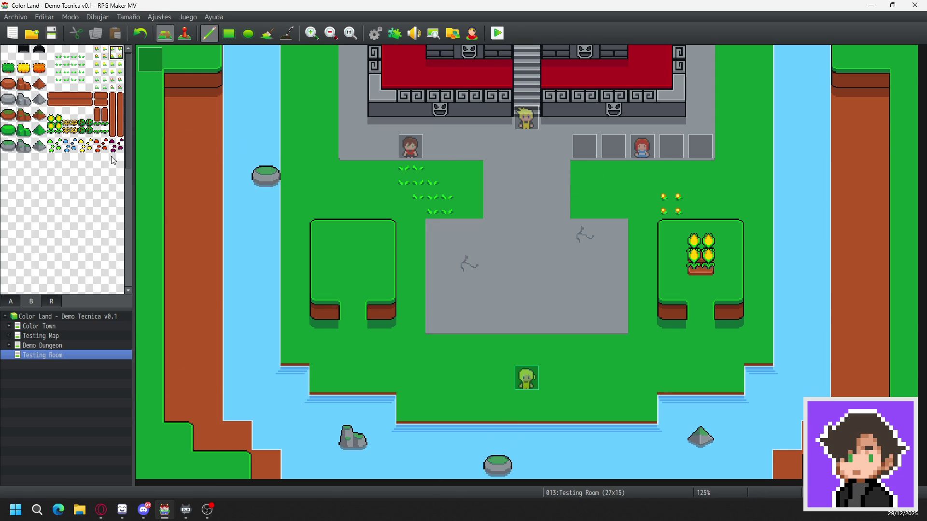
left_click(100, 85)
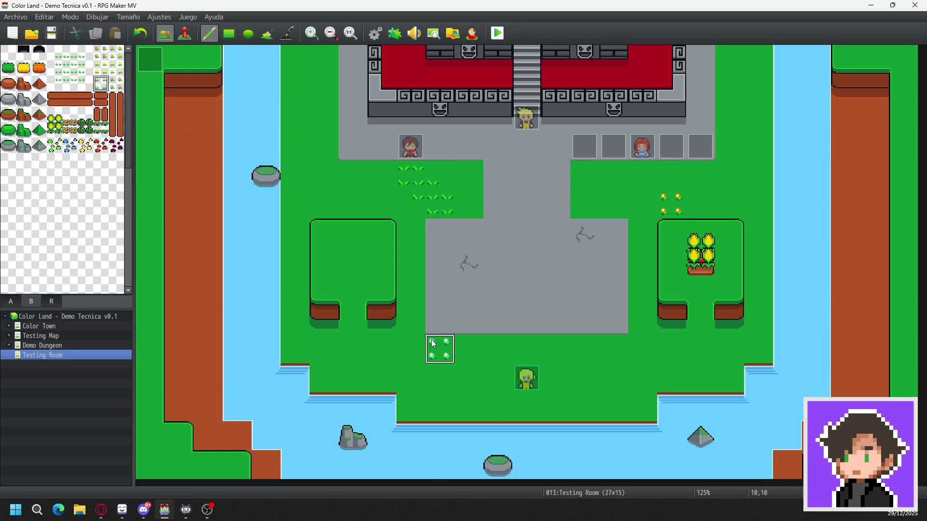
left_click(55, 147)
left_click(101, 146)
left_click(320, 118)
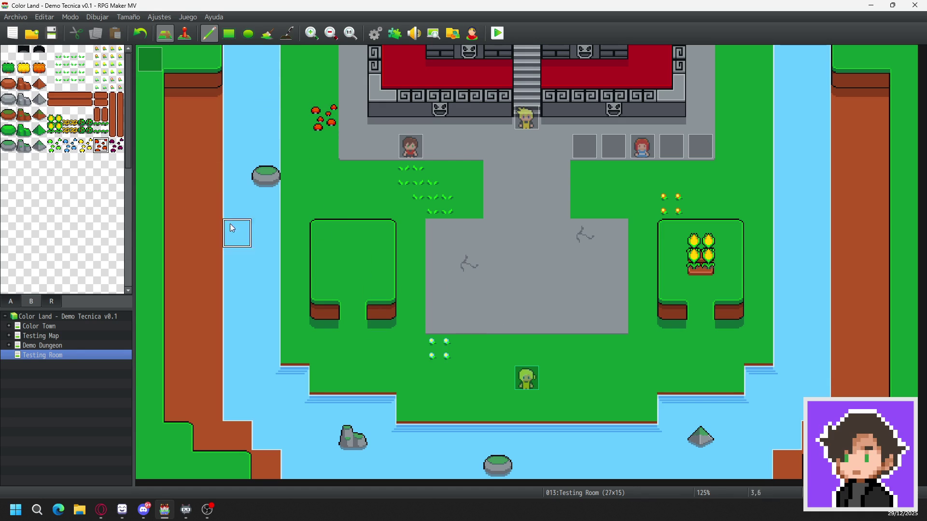
left_click(71, 146)
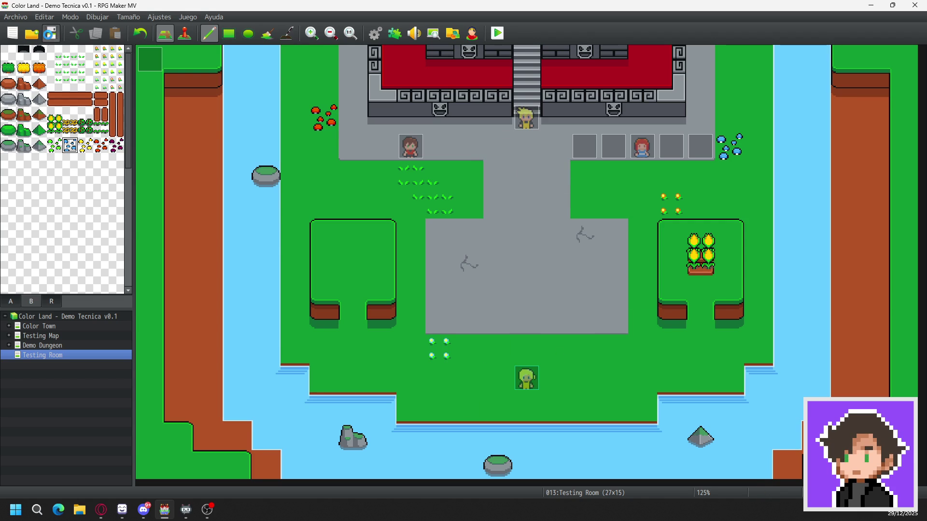
left_click(496, 33)
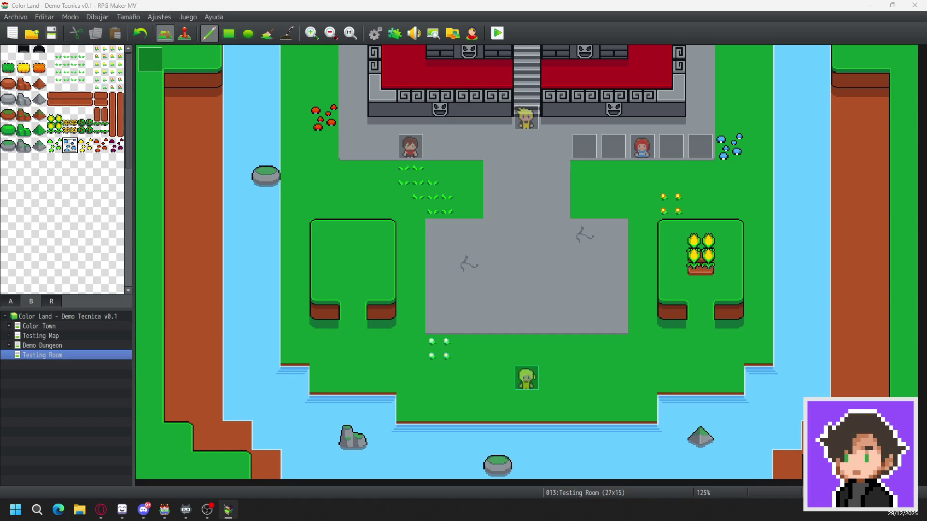
- Reload the playtest with Ctrl+R so the Color Land title menu shows
key("ctrl+r")
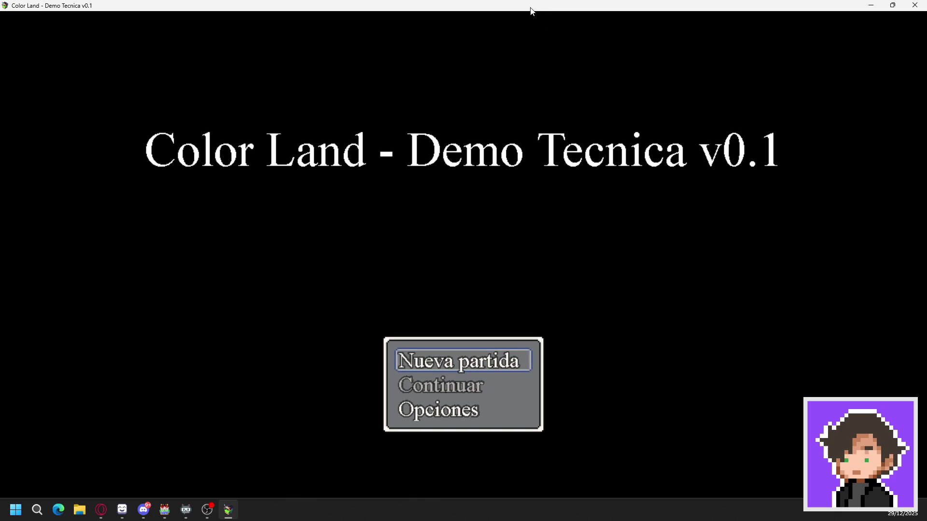
- Start a new game and walk the player around the grass and stone plaza
key("Return")
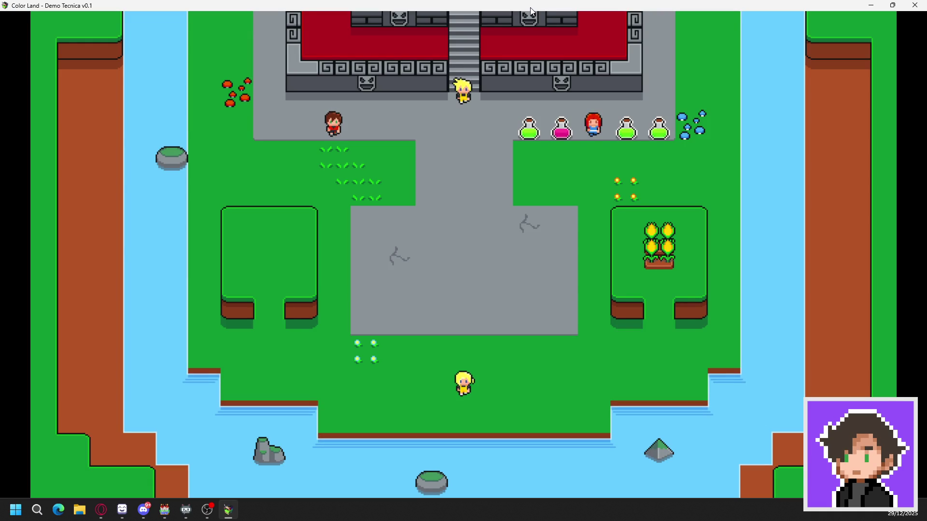
key("Left")
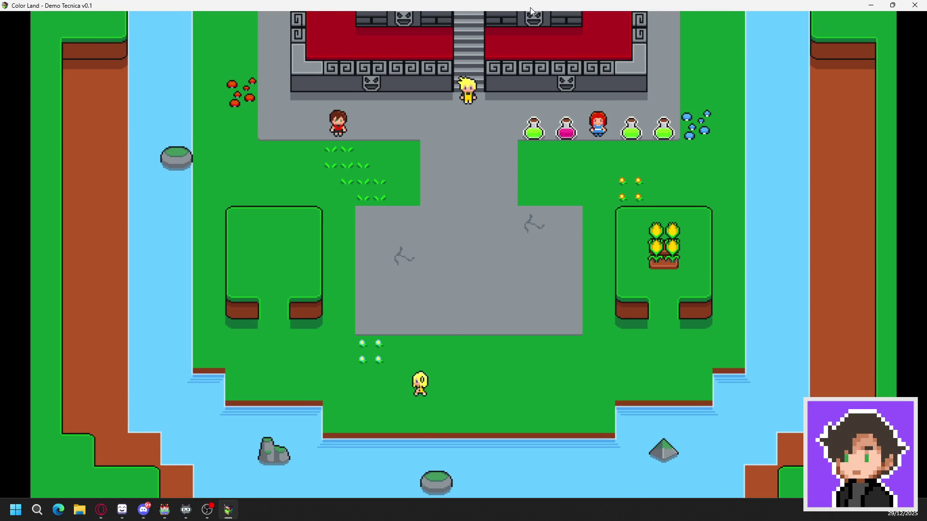
key("Right")
key("Up")
key("Up")
key("Left")
key("Right")
key("Right")
key("Up")
key("Left")
key("Down")
key("Up")
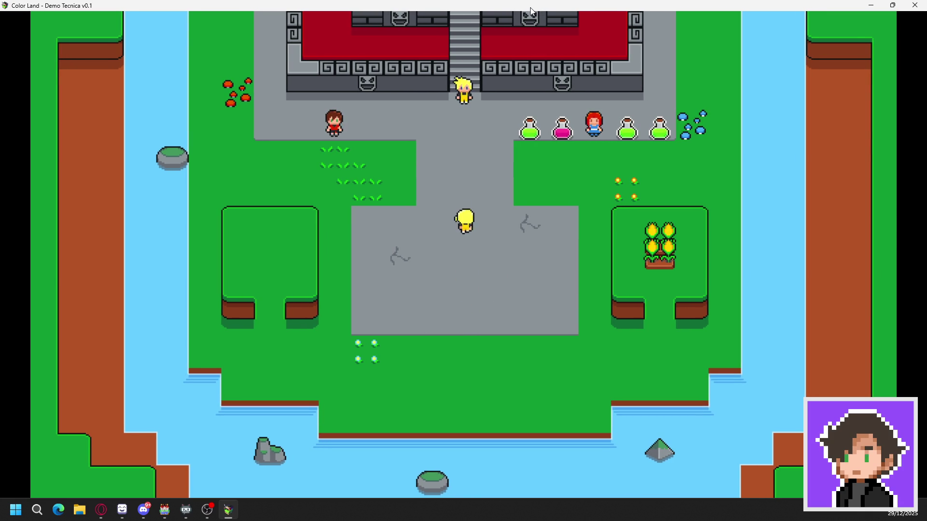
- Walk past the flower planter toward the shop counter, open the pause menu, then close the game
key("Left")
key("Down")
key("Left")
key("Right")
key("Down")
key("Down")
key("Right")
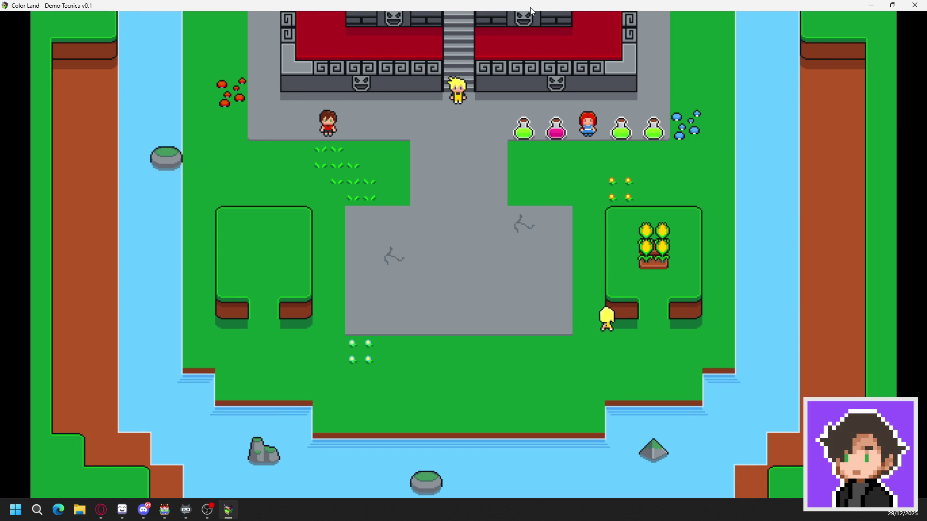
key("Right")
key("Up")
key("Right")
key("Up")
key("Left")
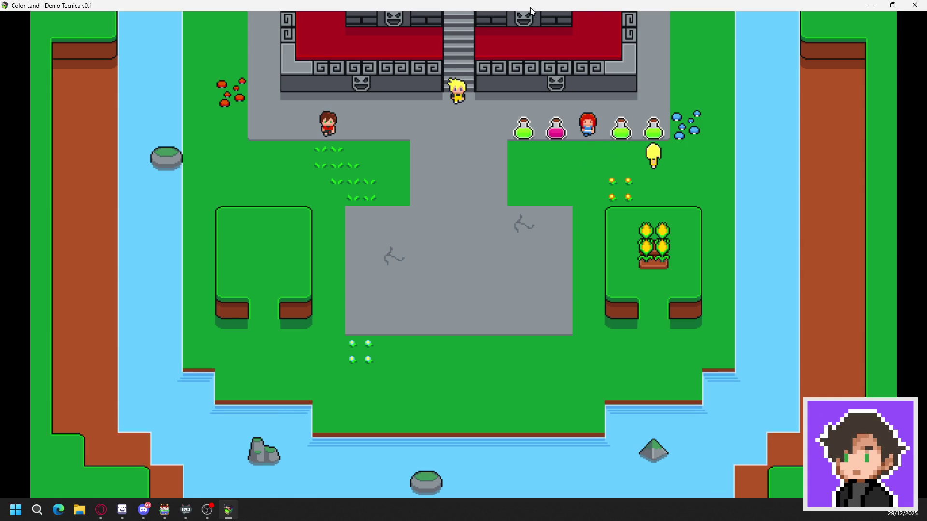
key("Escape")
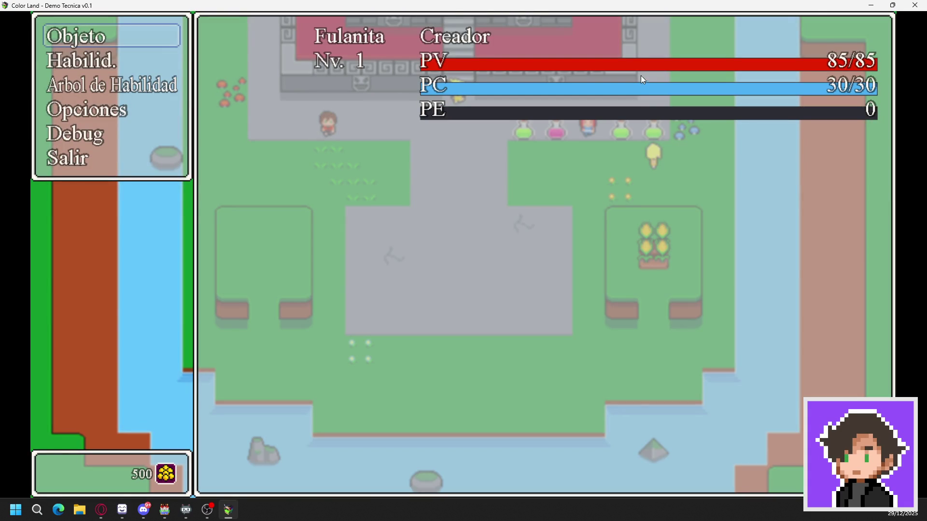
left_click(914, 5)
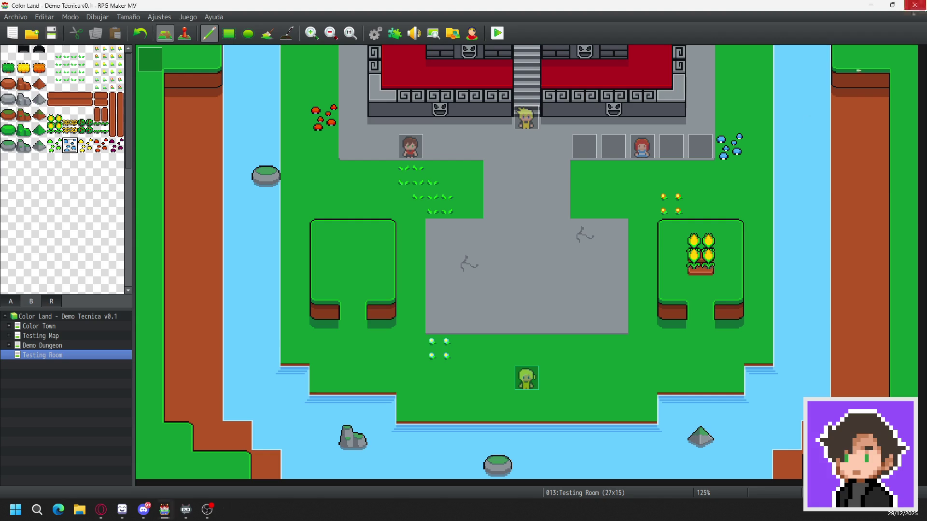
- Save the project, then erase the four grey rocks from the water with the empty tile
left_click(51, 33)
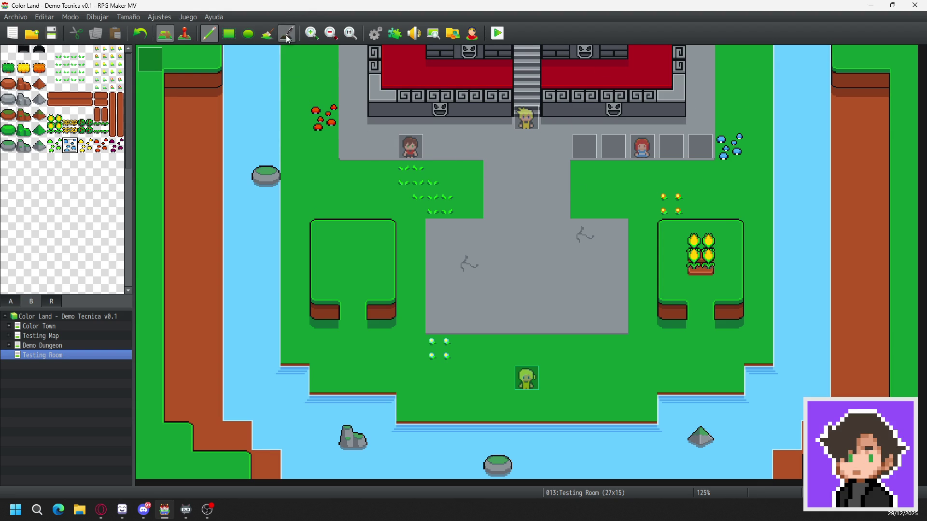
left_click(185, 38)
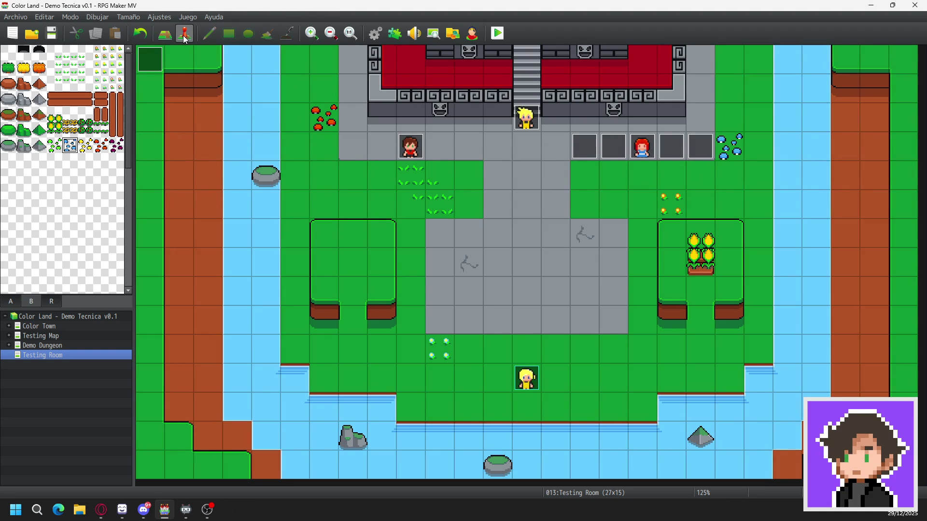
left_click(164, 34)
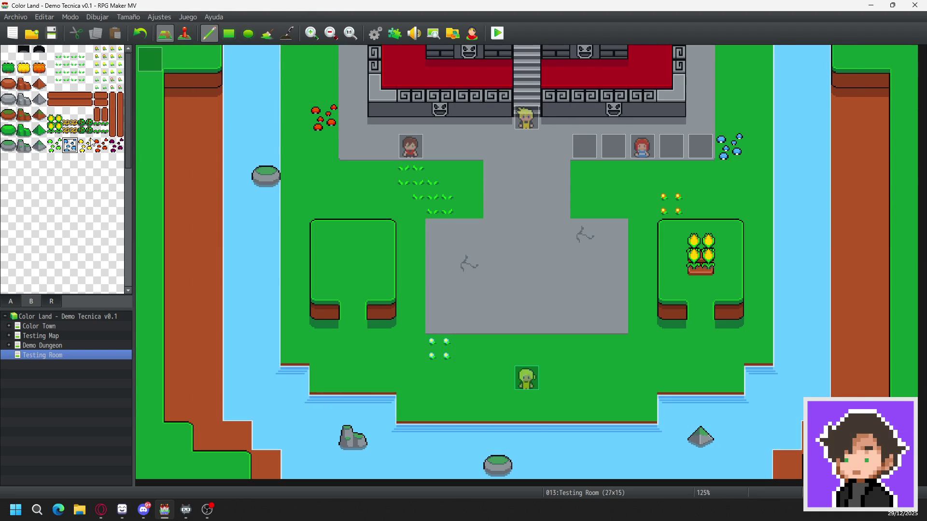
left_click(8, 52)
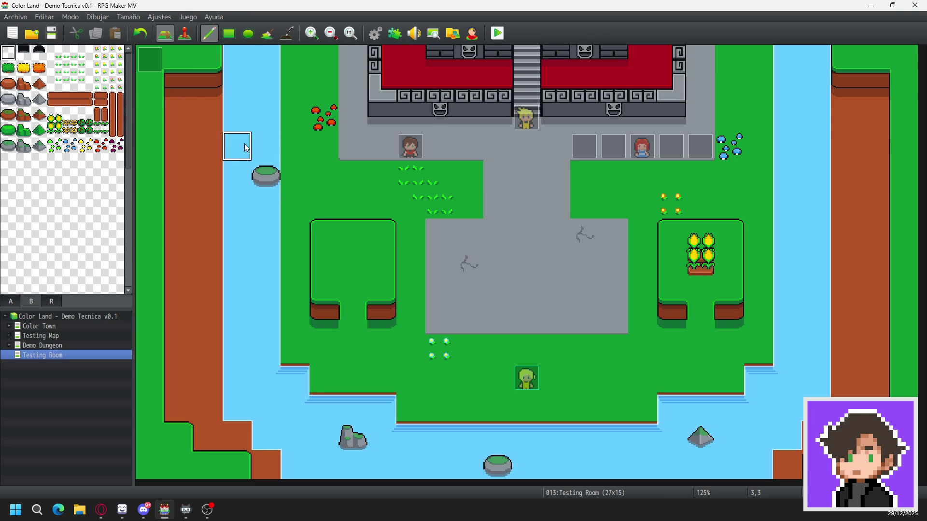
left_click(270, 174)
left_click(354, 435)
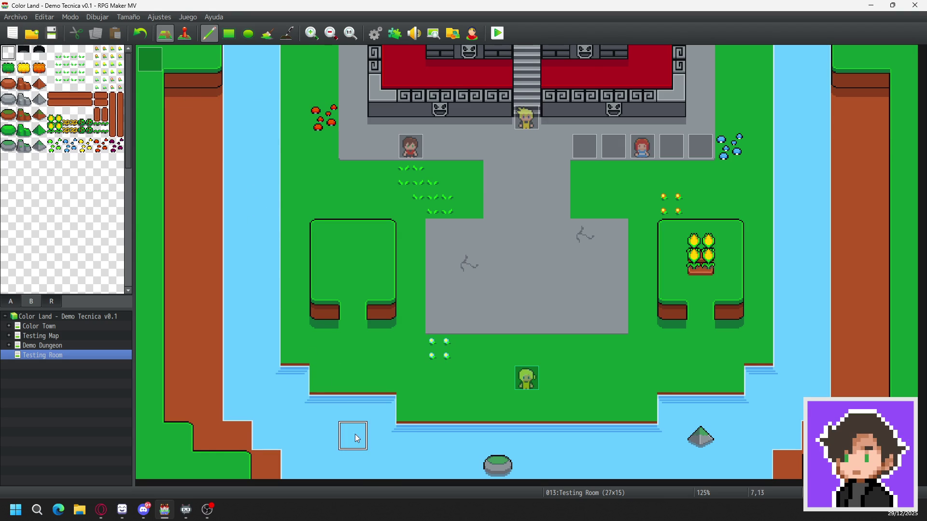
left_click(497, 463)
left_click(701, 435)
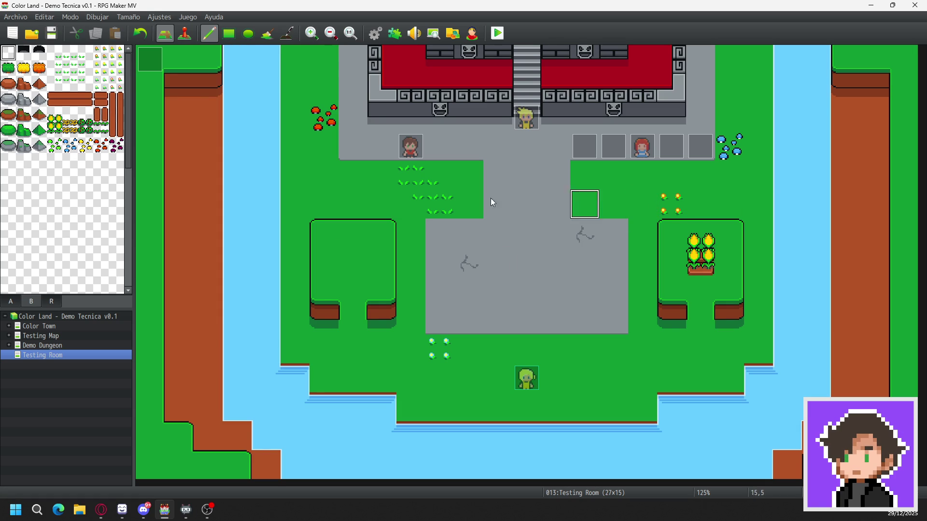
- Place brown rocks on the left dirt strip and two pointed rocks on the right strip, then save
left_click(24, 115)
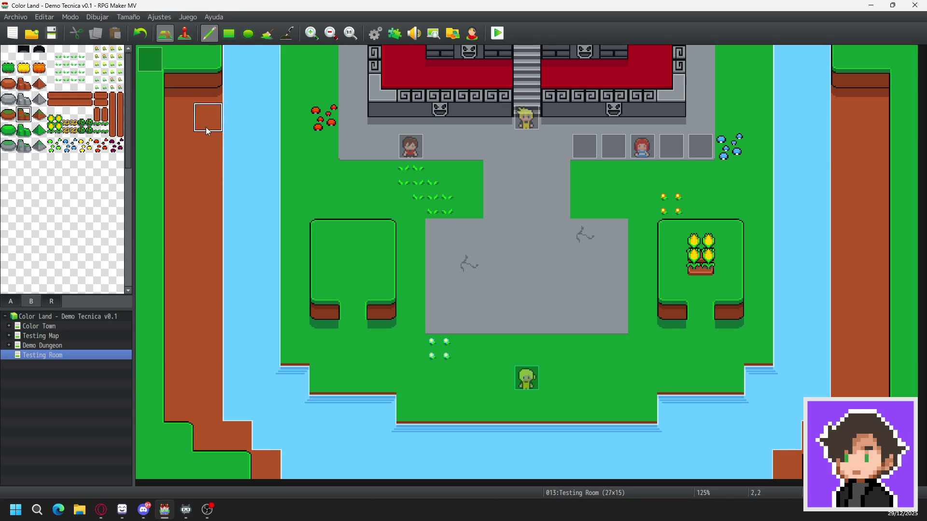
left_click(191, 263)
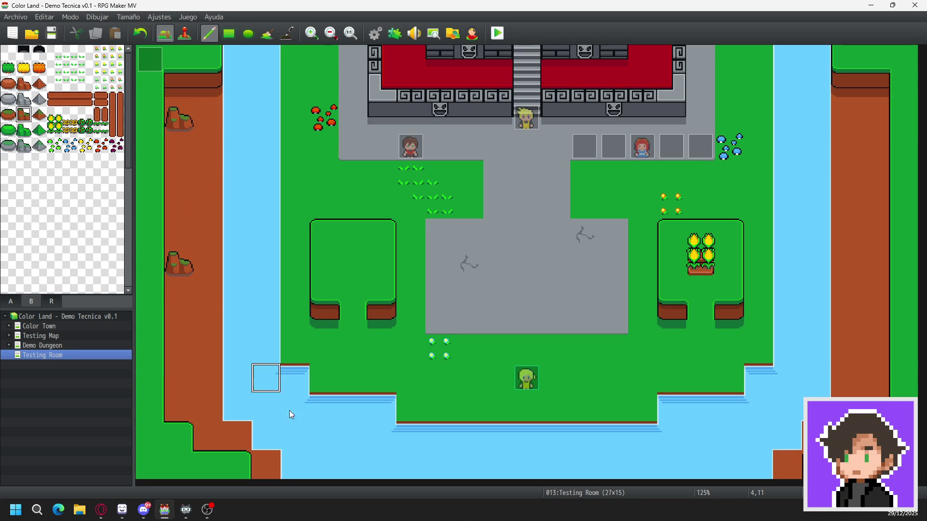
left_click(40, 116)
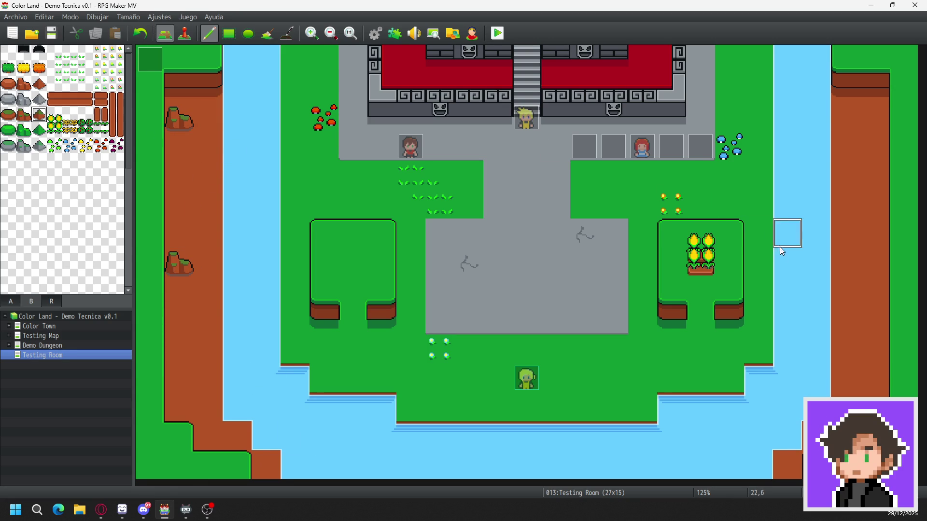
left_click(864, 218)
left_click(856, 372)
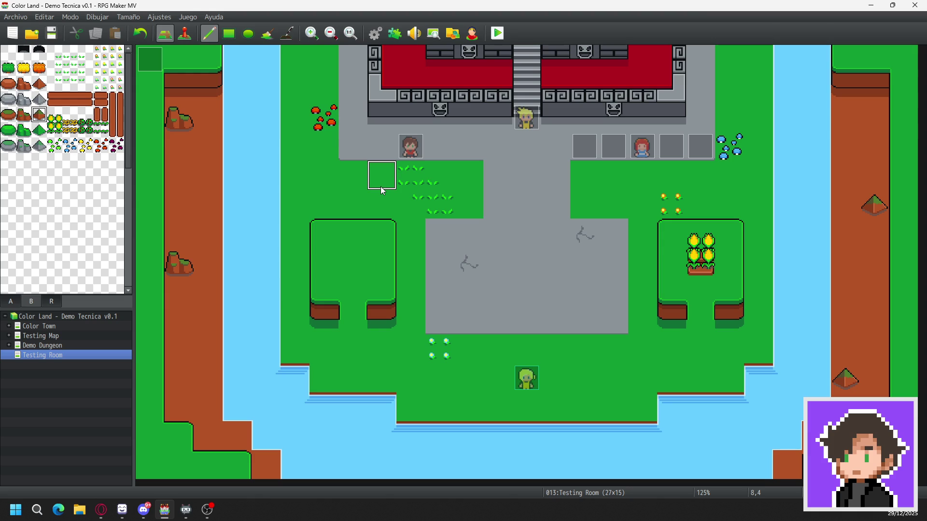
left_click(44, 33)
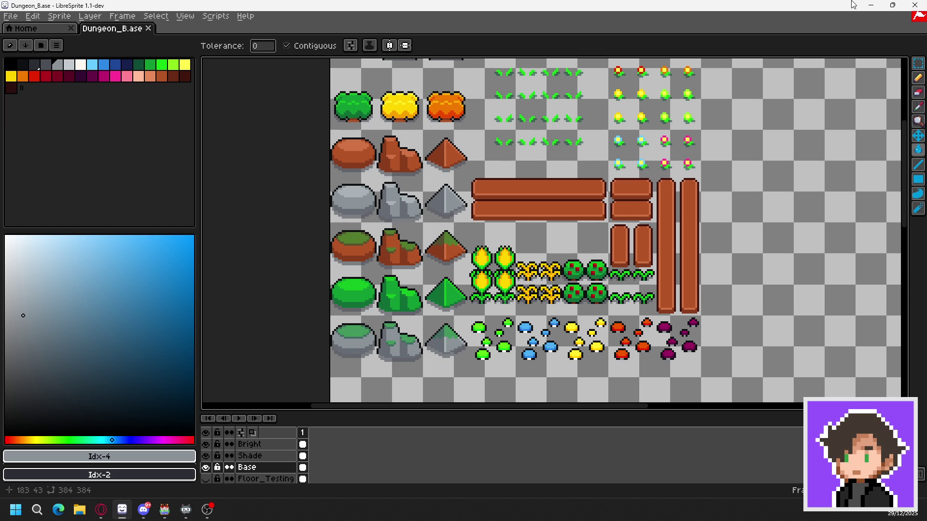
left_click(874, 9)
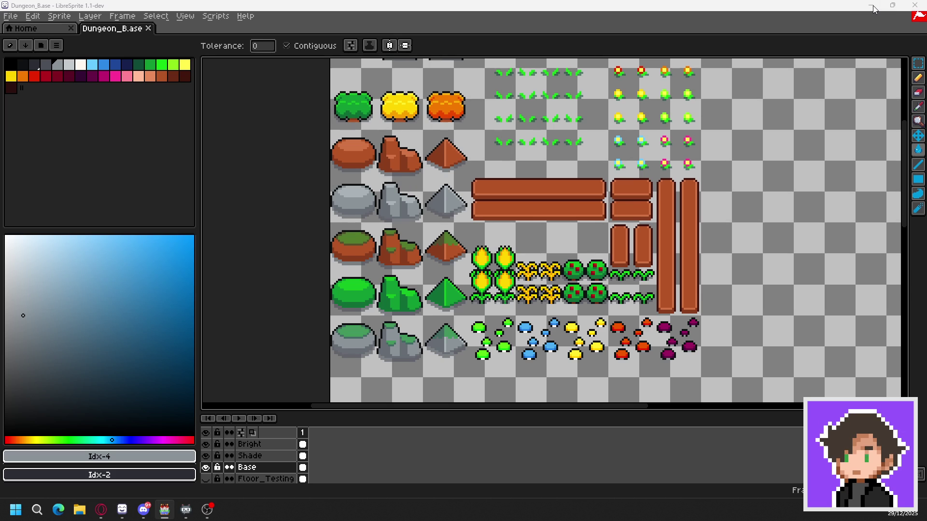
left_click(874, 10)
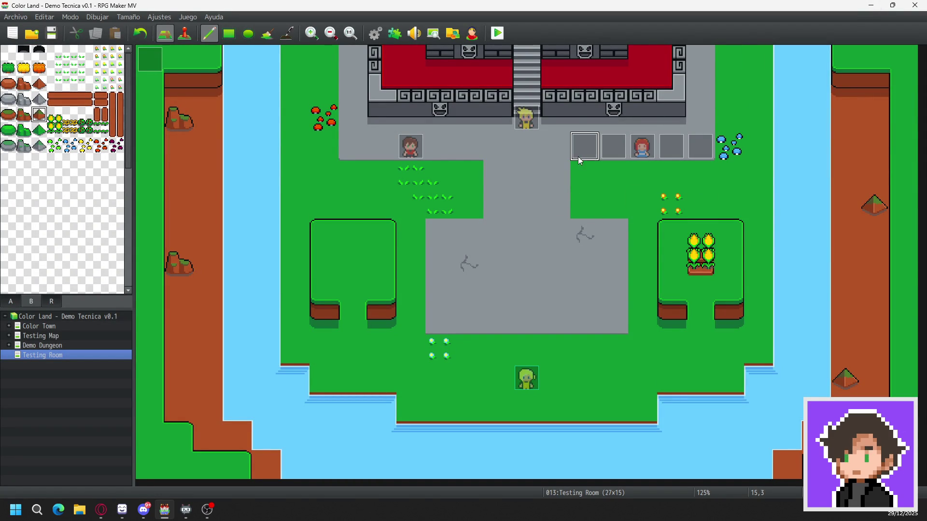
- In event mode, open the shop counter's Shop 2 event and view its page 2 candy logic
left_click(185, 33)
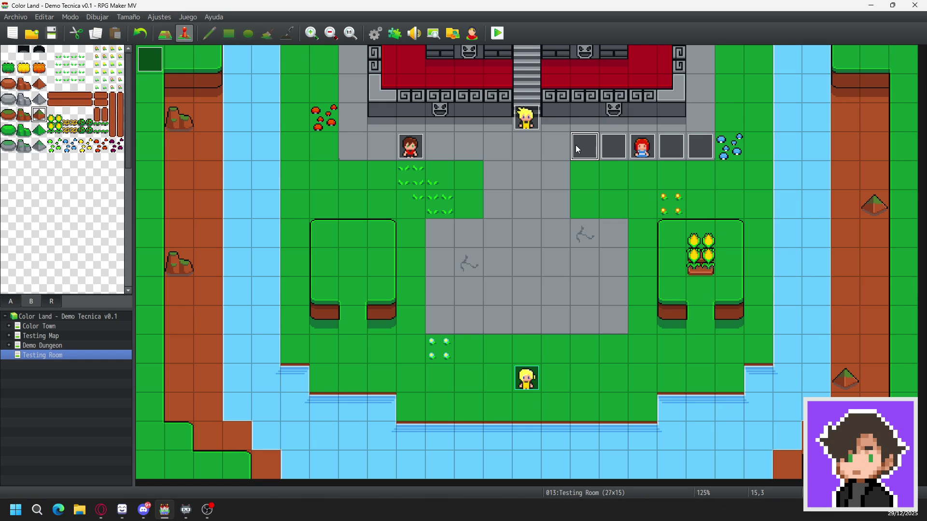
double_click(575, 146)
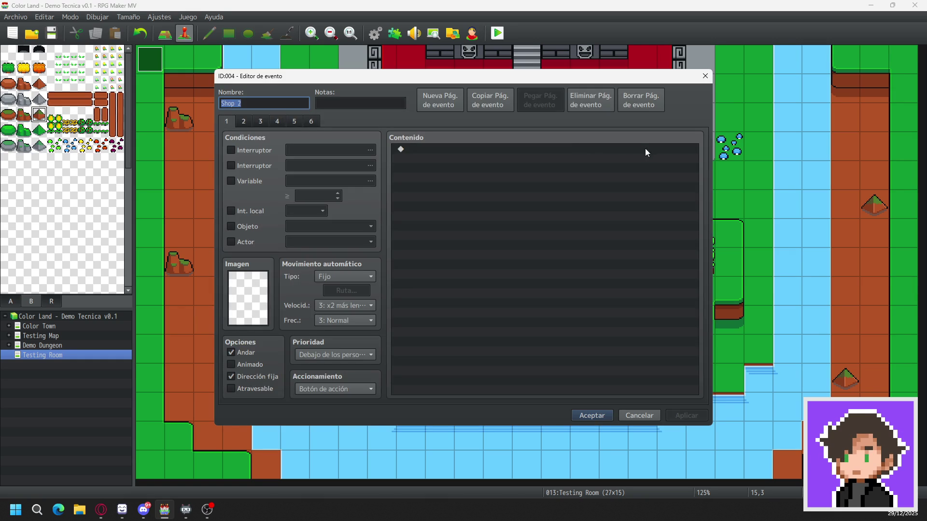
left_click(244, 122)
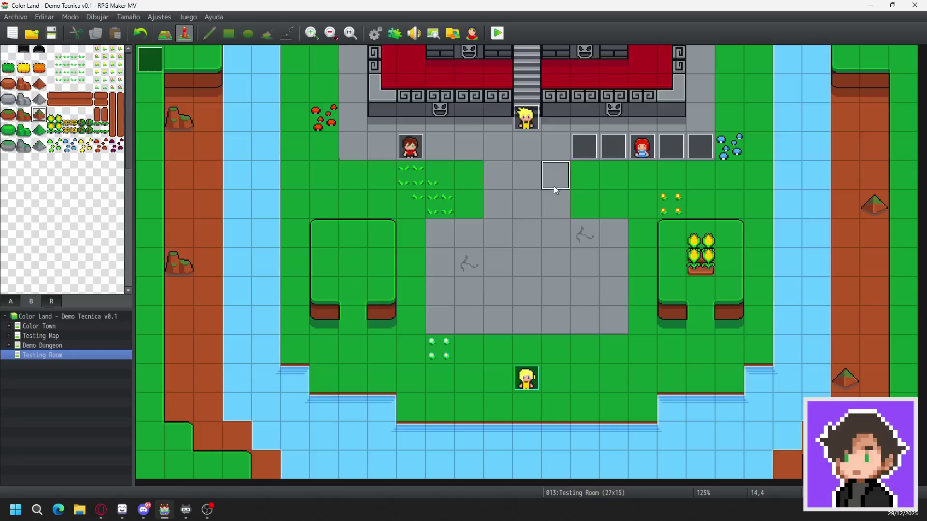
- Dismiss the Shop 2 event editor and return to the Testing Room map in event view
left_click(517, 203)
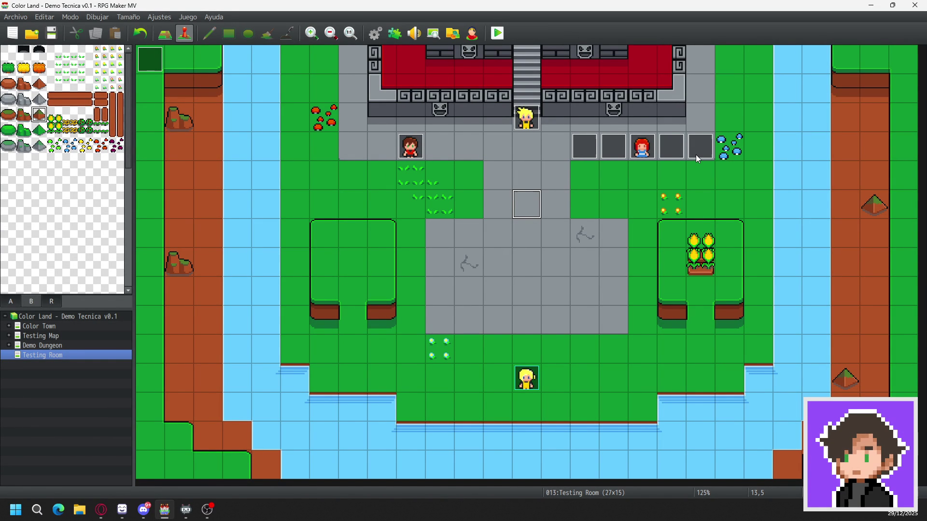
- Switch to LibreSprite and zoom out to 200% to see the whole Dungeon_B sheet
key("alt+Tab")
scroll(331, 211, "down", 2)
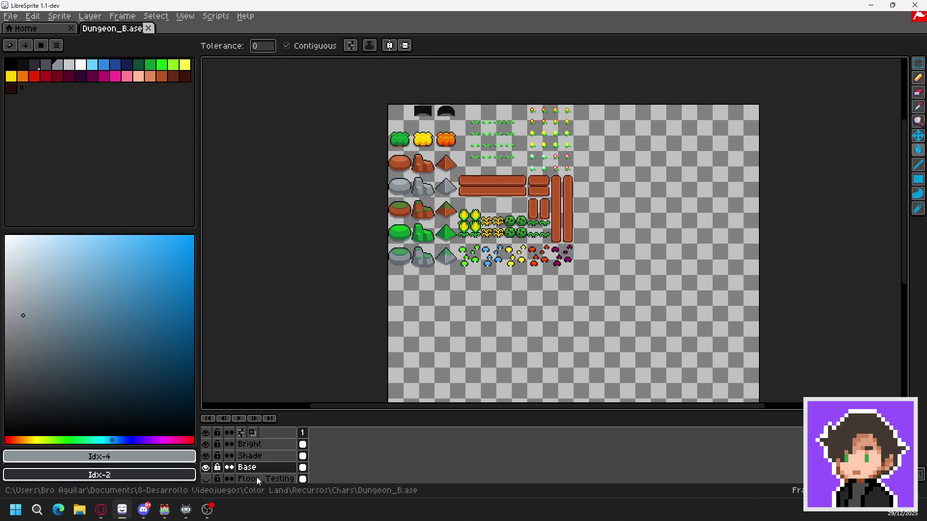
- Switch from LibreSprite back to the Testing Room map in RPG Maker MV
mouse_move(209, 516)
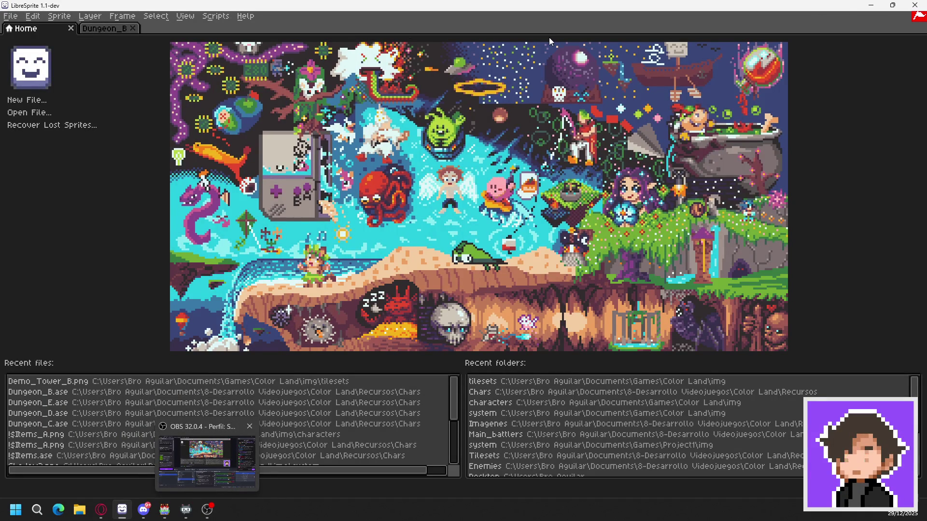
key("alt+Tab")
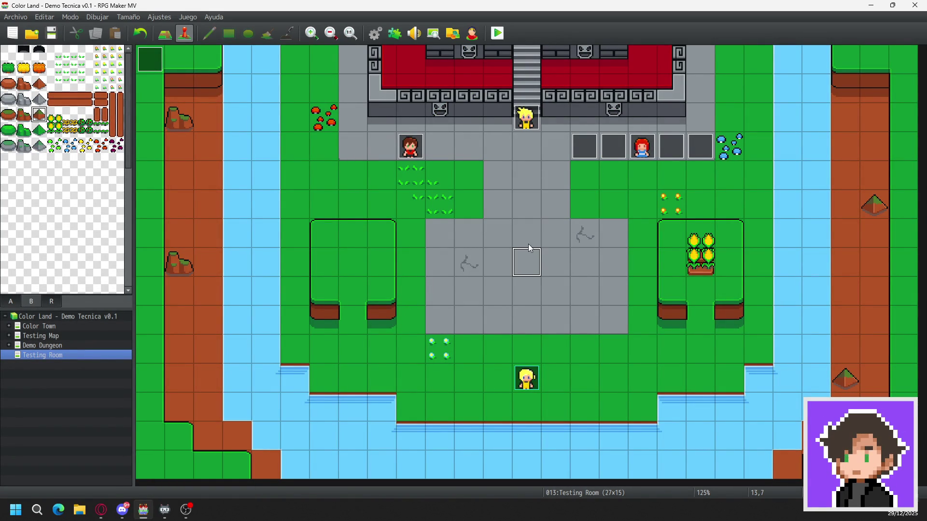
double_click(550, 231)
left_click(703, 76)
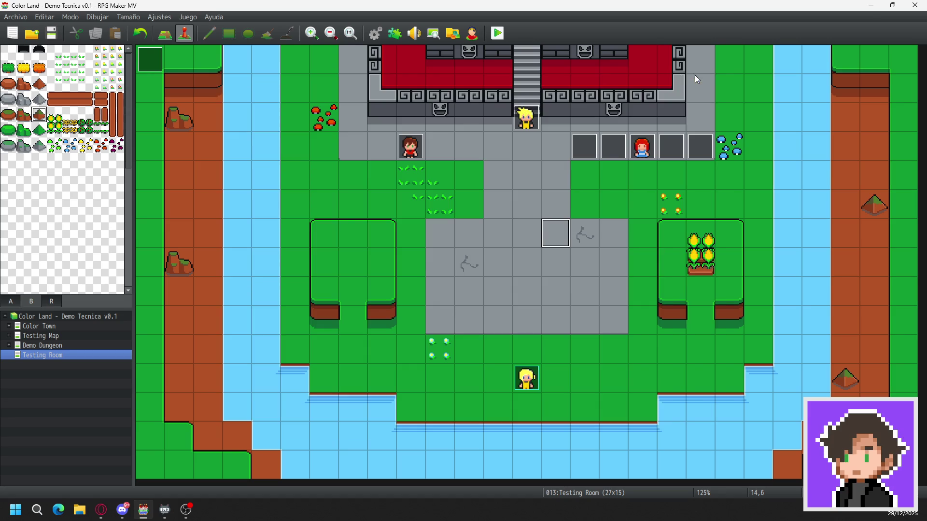